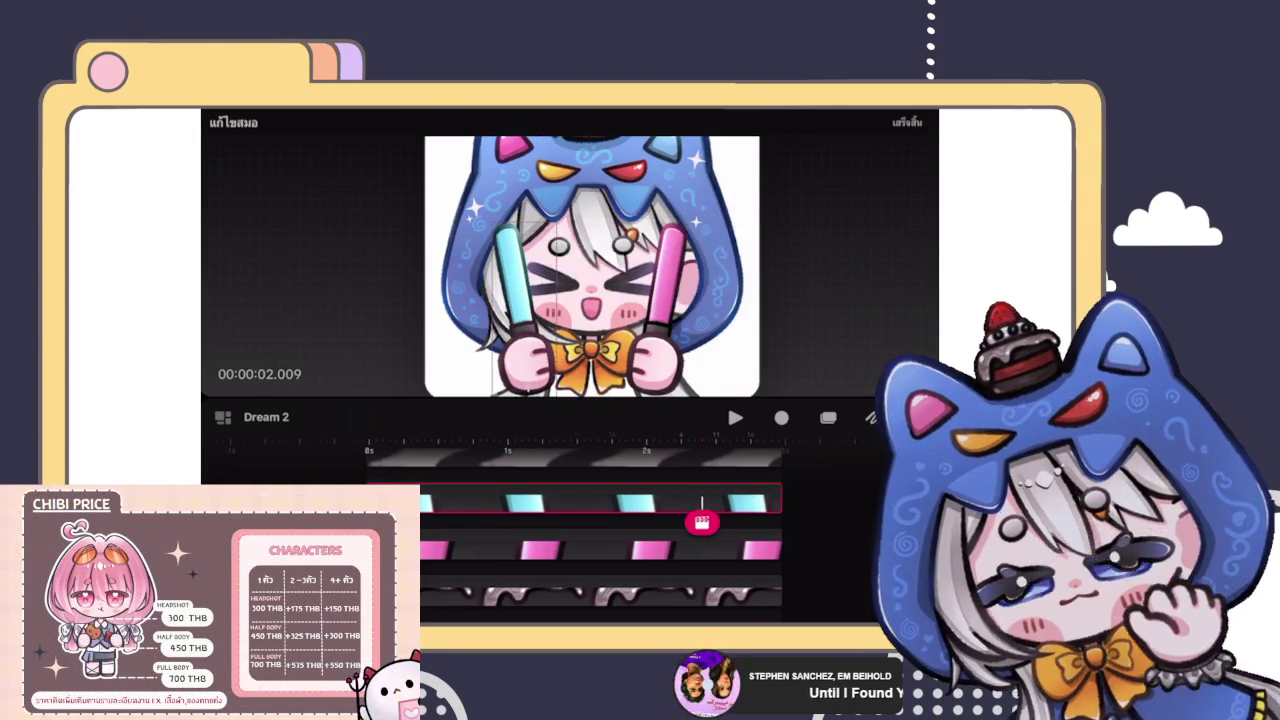
Step: Raise the cyan glowstick's anchor point, then undo the trial rotation
{"action": "left_click_drag", "start_coordinate": [526, 352], "coordinate": [524, 328]}
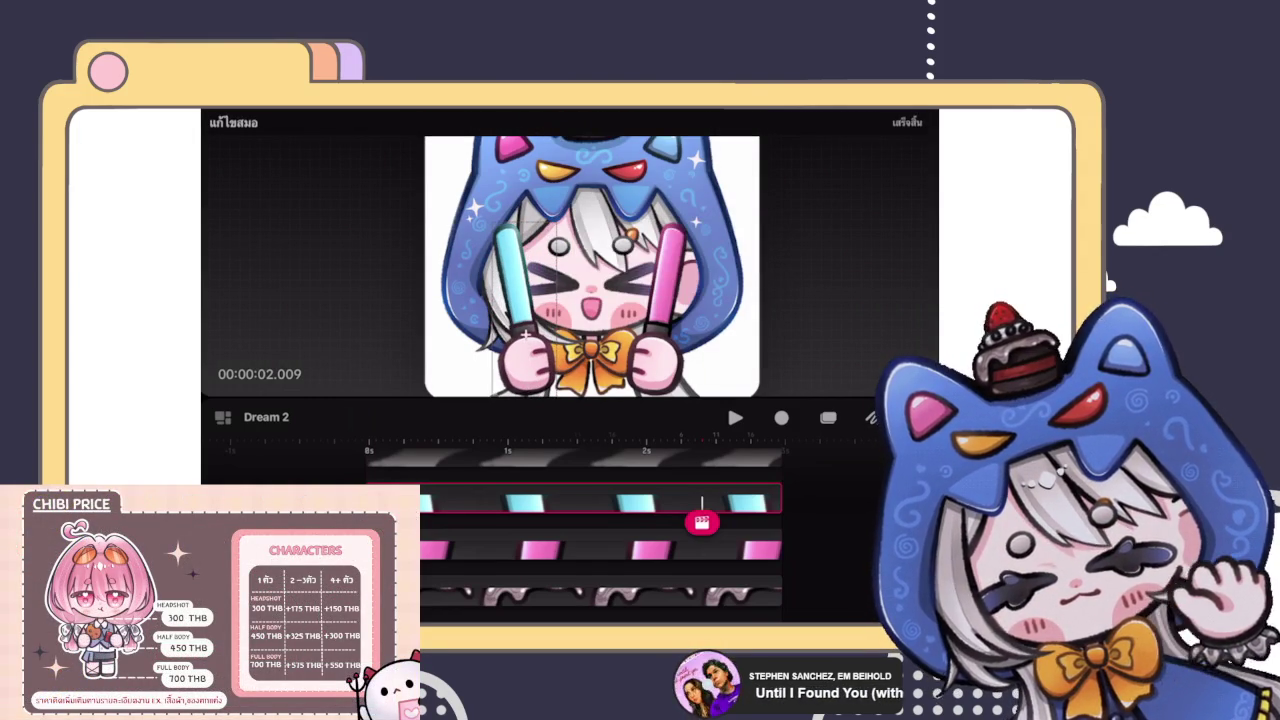
{"action": "left_click", "coordinate": [907, 122]}
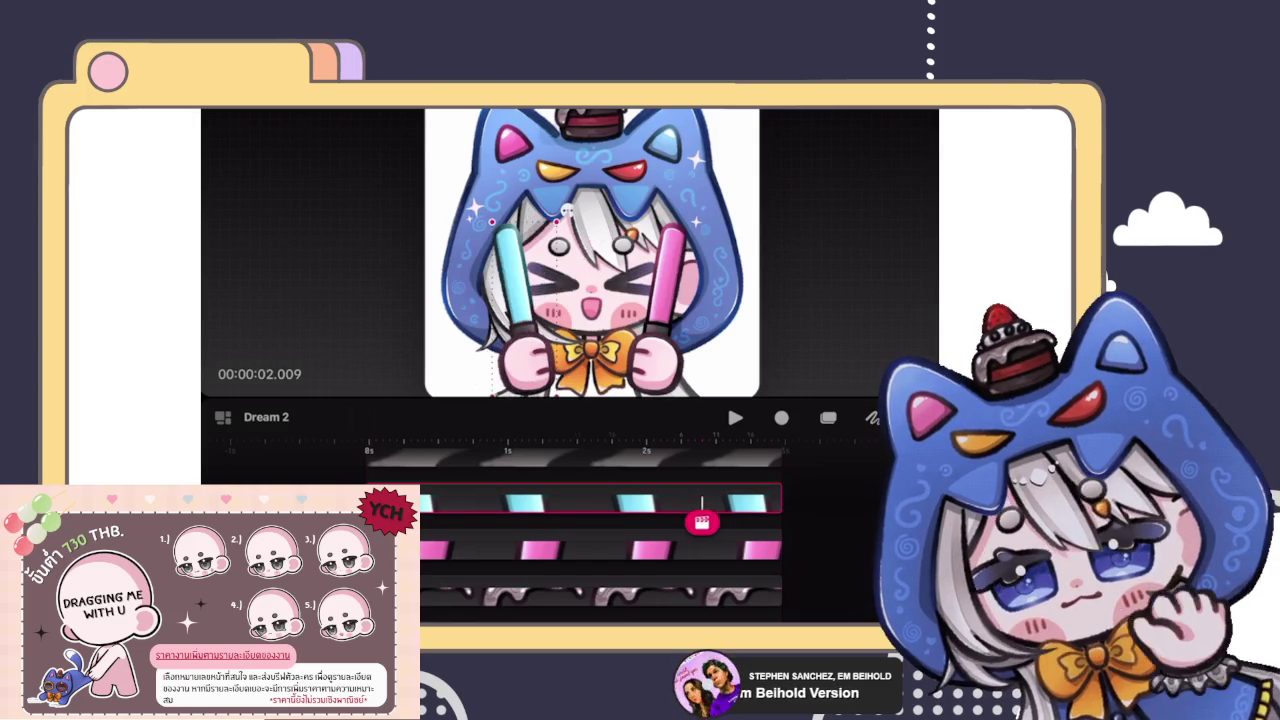
{"action": "left_click", "coordinate": [640, 250]}
{"action": "left_click", "coordinate": [620, 286]}
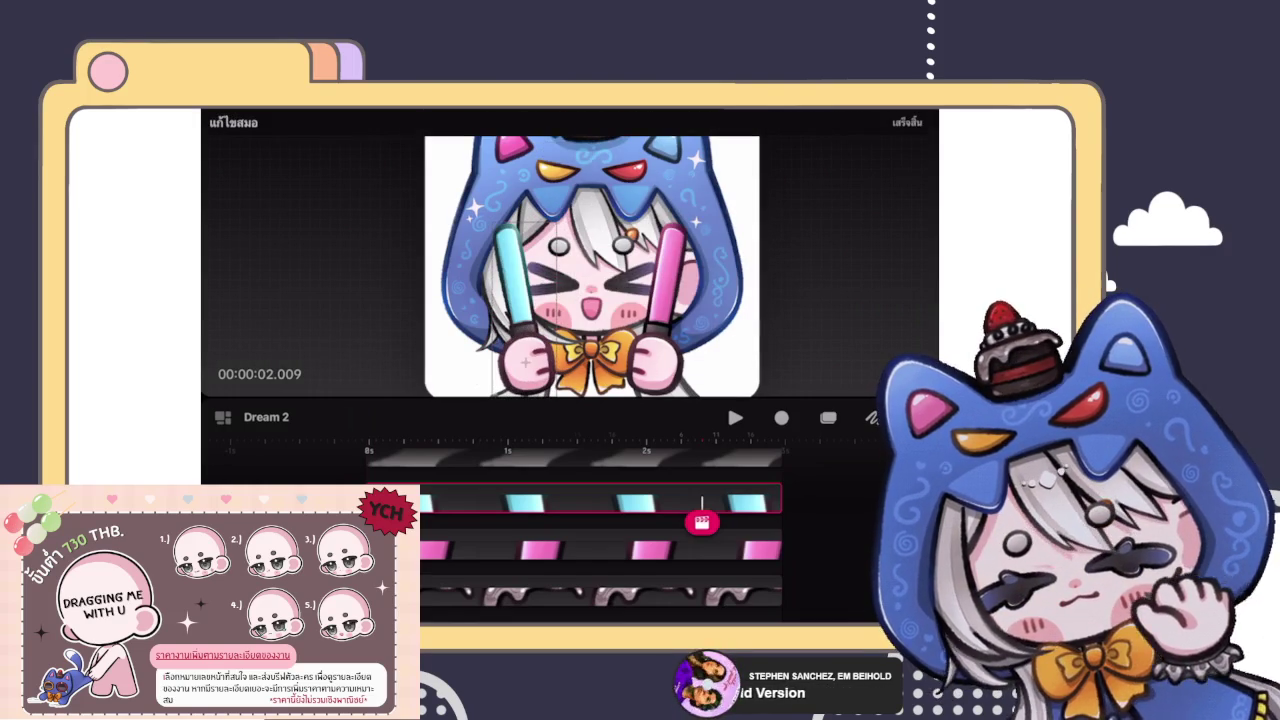
{"action": "left_click", "coordinate": [907, 122]}
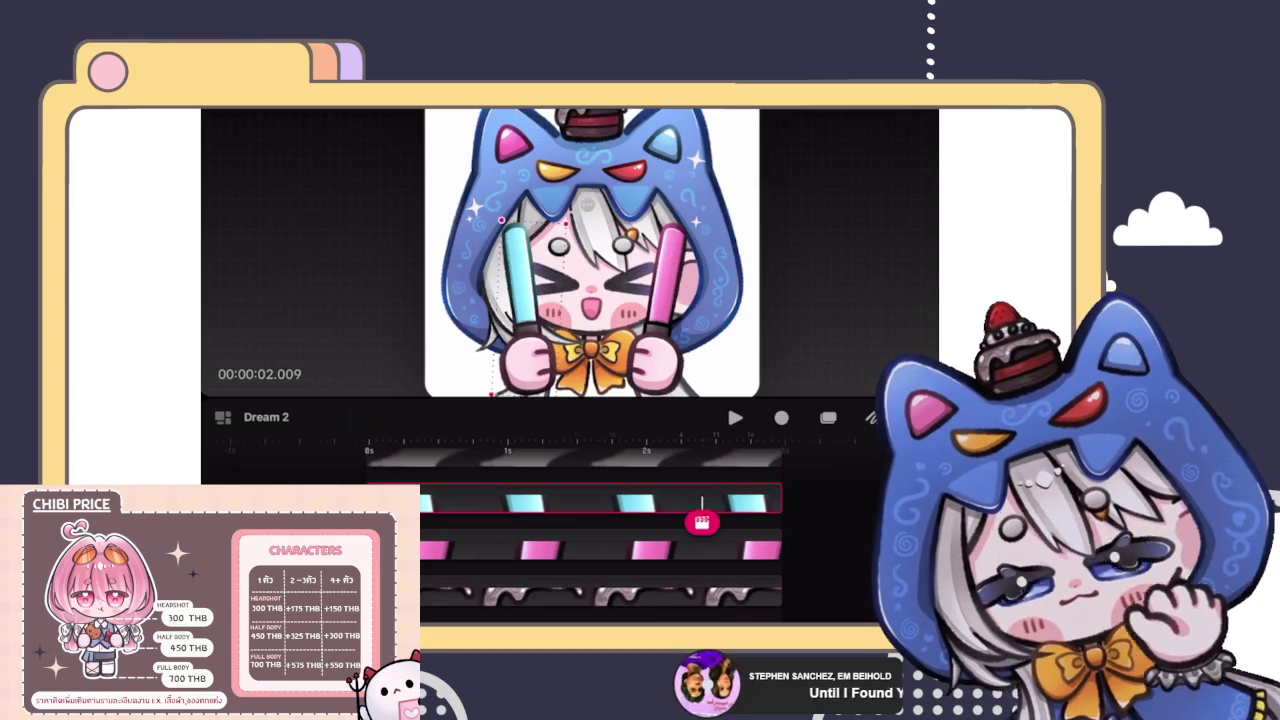
{"action": "key", "text": "ctrl+z"}
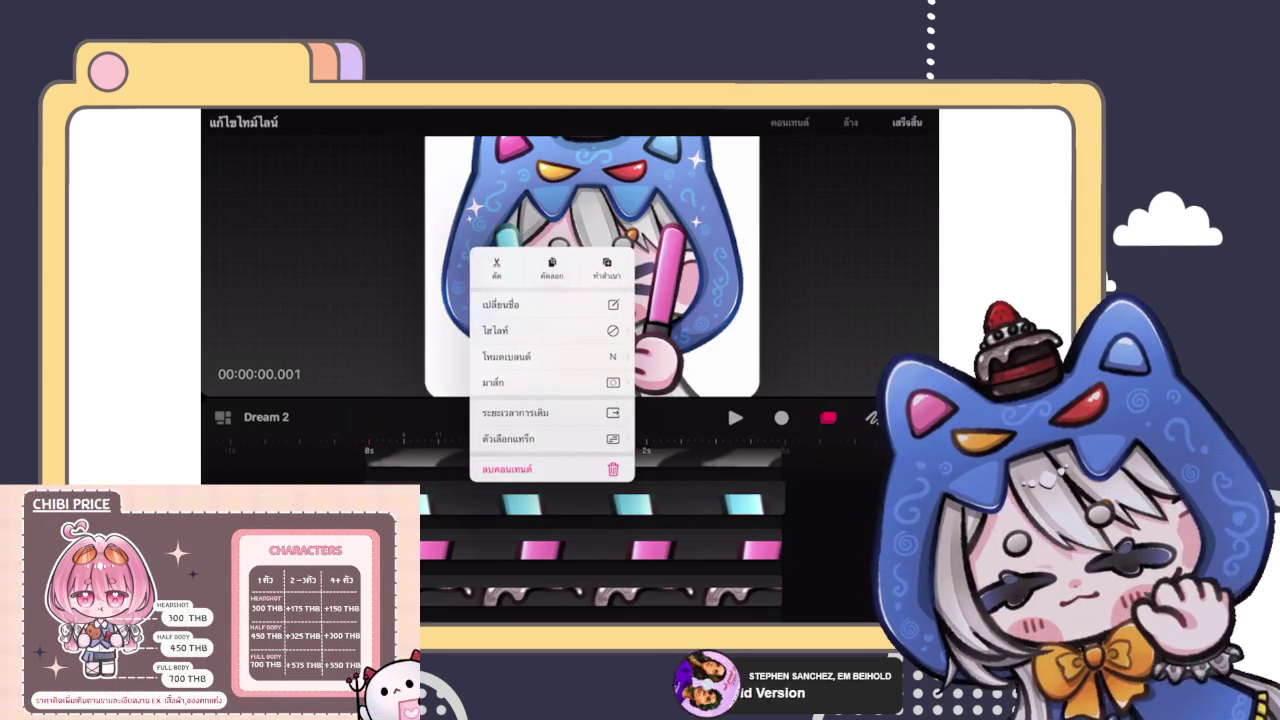
Step: Browse the content's Track Options, Mask, Blend Mode and Highlight submenus
{"action": "left_click", "coordinate": [515, 438]}
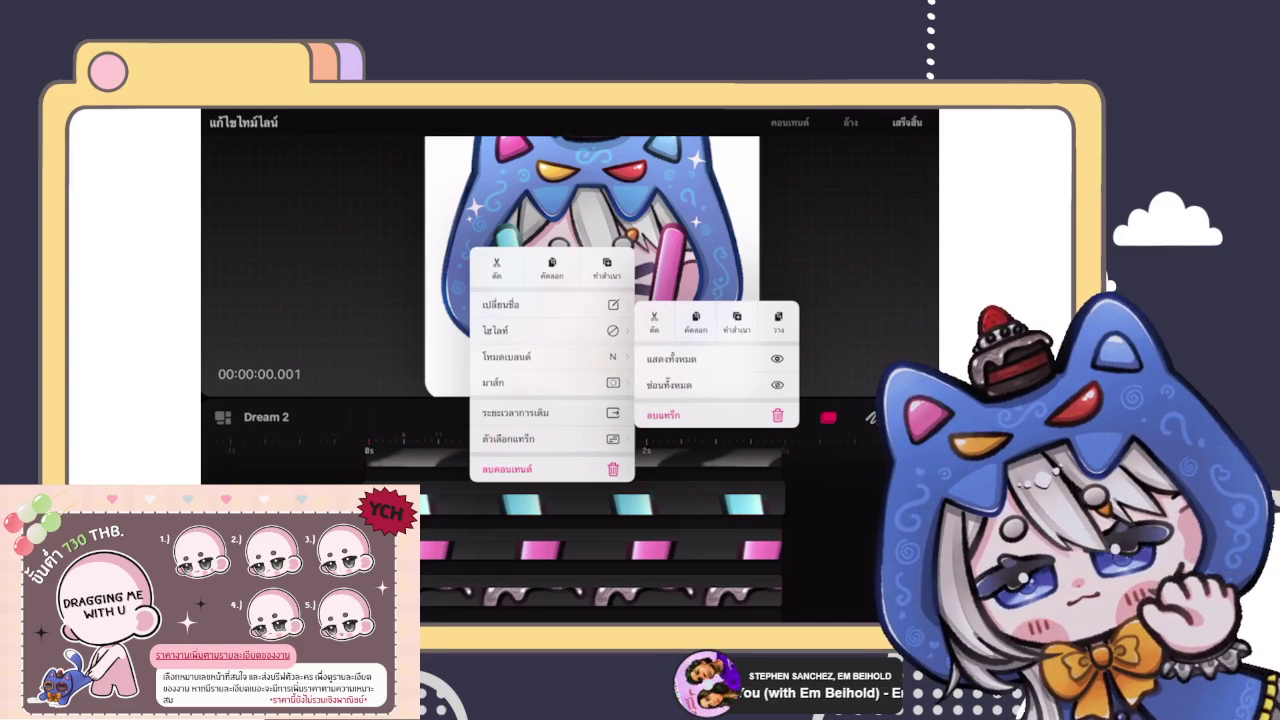
{"action": "left_click", "coordinate": [500, 382]}
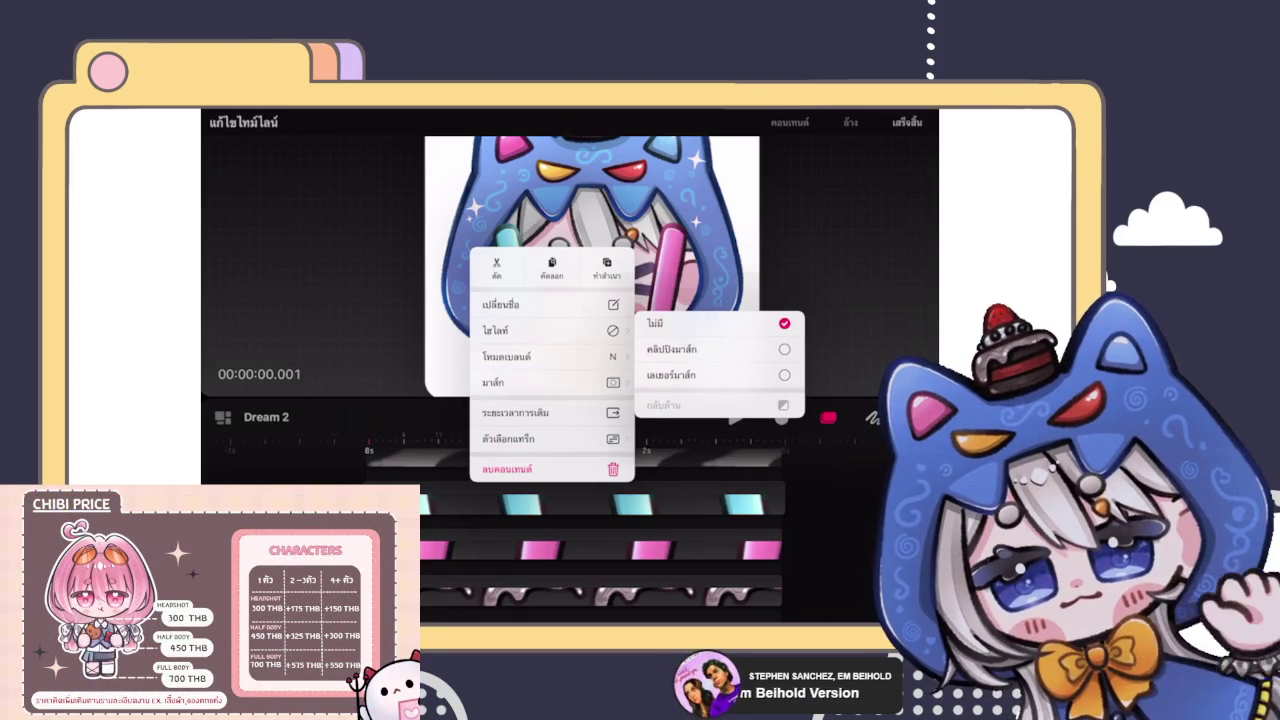
{"action": "left_click", "coordinate": [506, 356]}
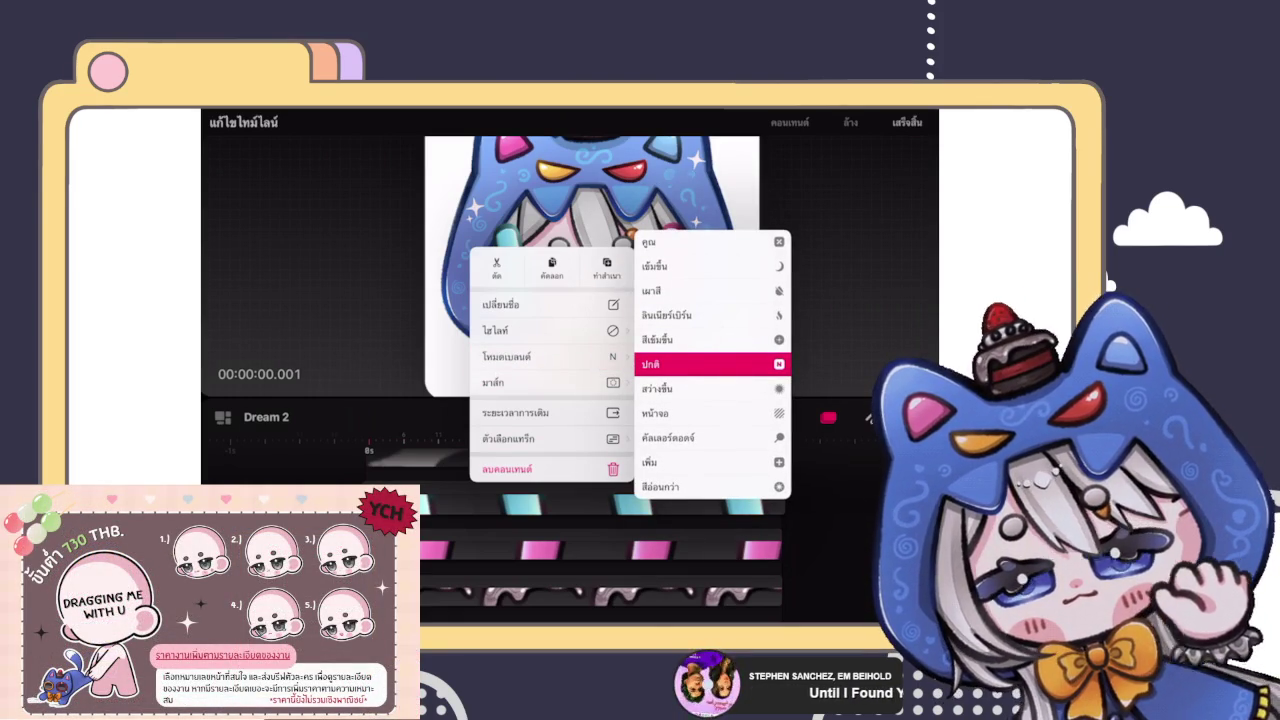
{"action": "left_click", "coordinate": [540, 330]}
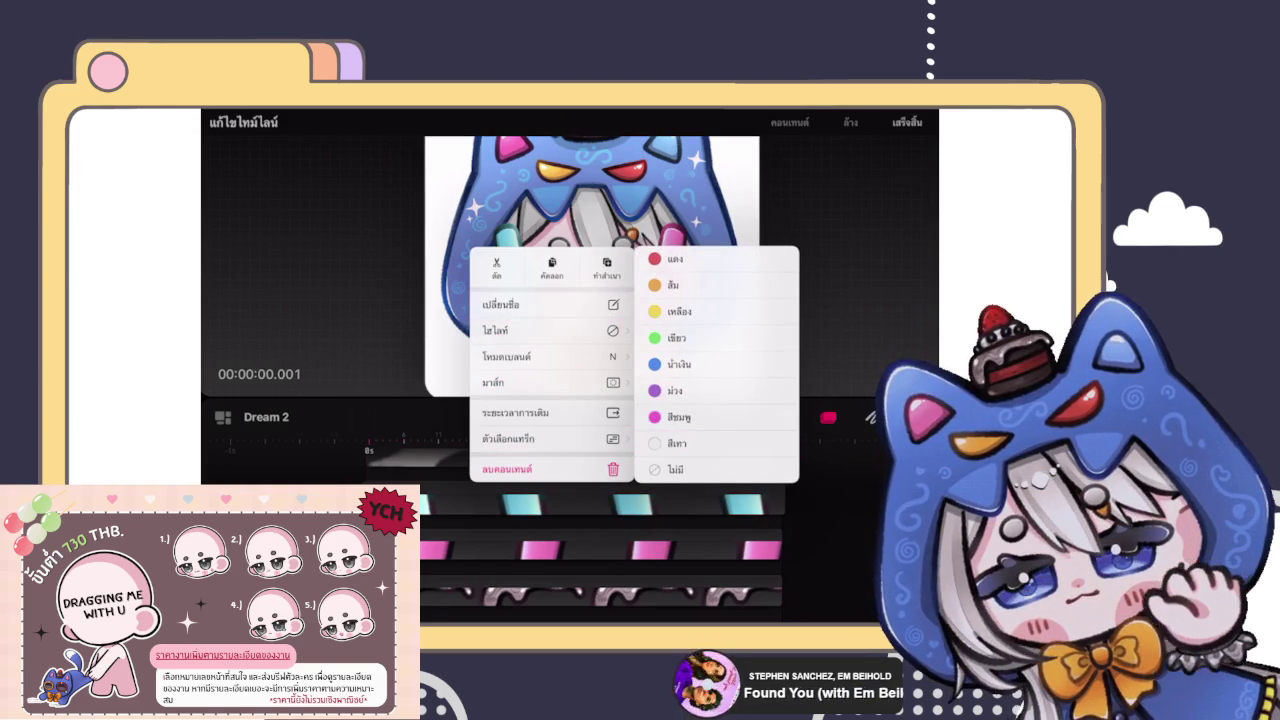
{"action": "left_click", "coordinate": [540, 330]}
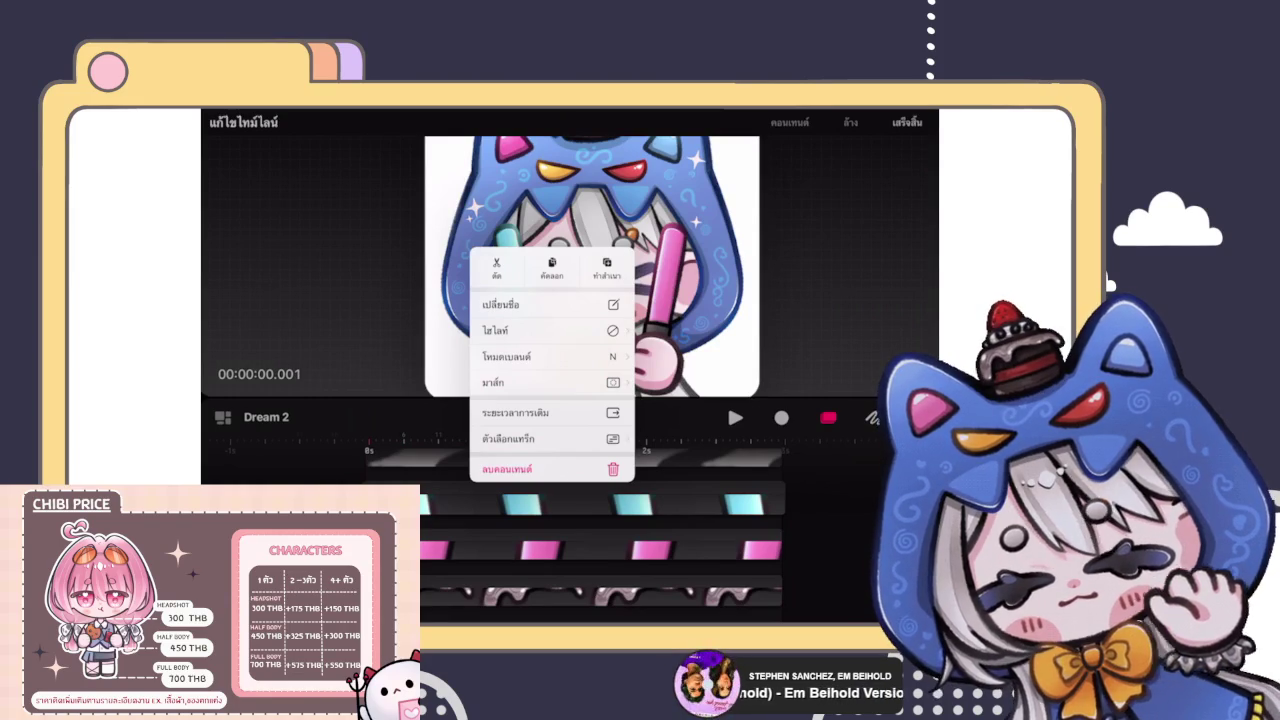
Step: Close the content options and enter Draw and Paint on the cyan glowstick track
{"action": "key", "text": "Escape"}
{"action": "left_click", "coordinate": [745, 503]}
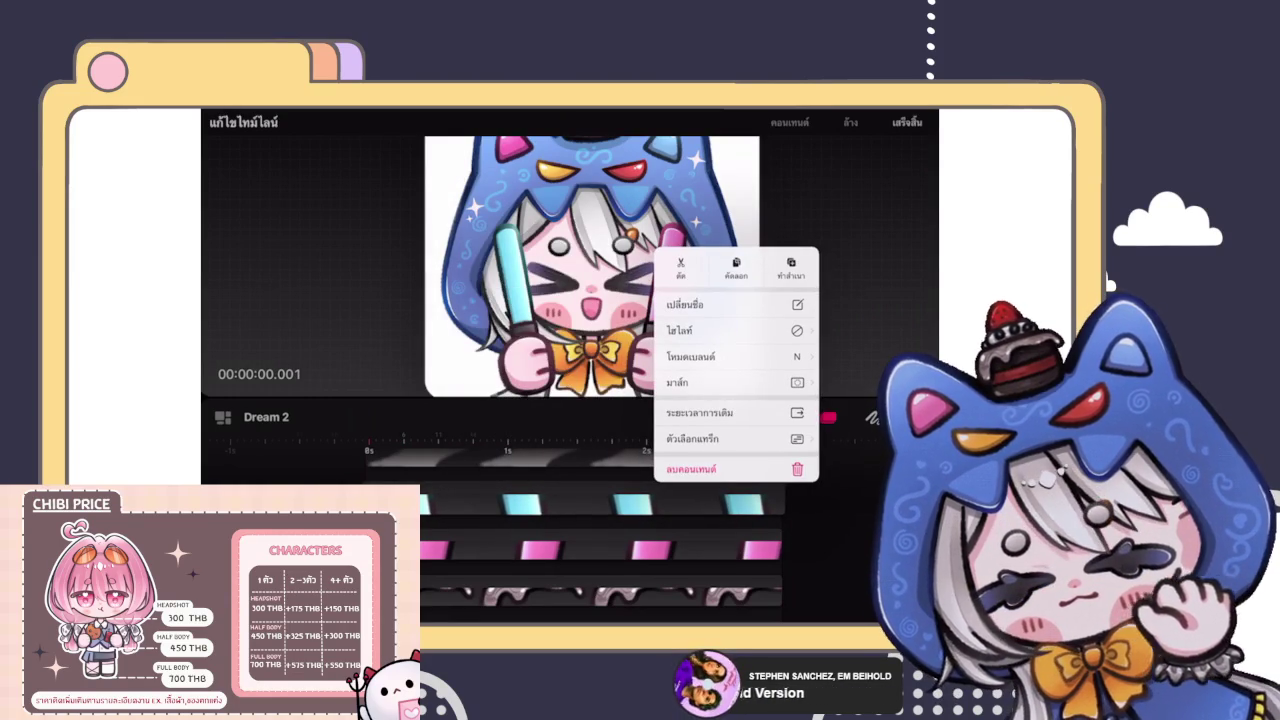
{"action": "key", "text": "Escape"}
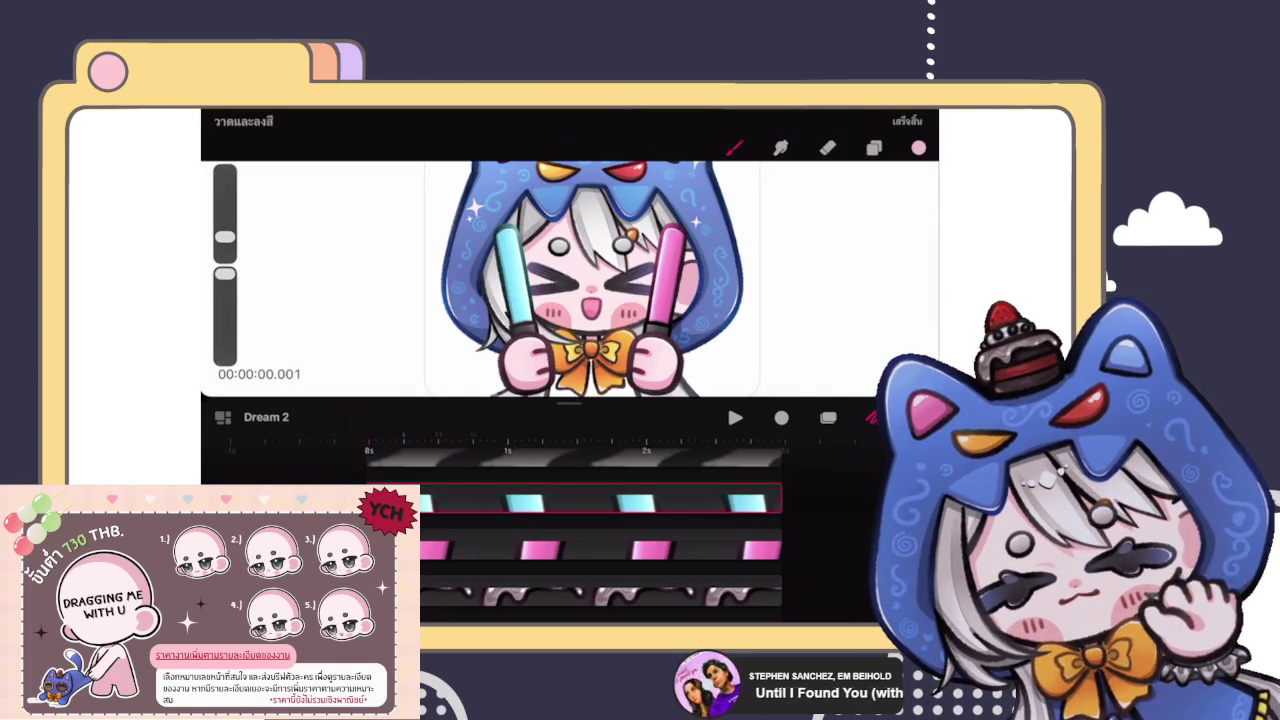
Step: Add a new drawing layer, then delete it, keeping only the original layer
{"action": "left_click", "coordinate": [874, 147]}
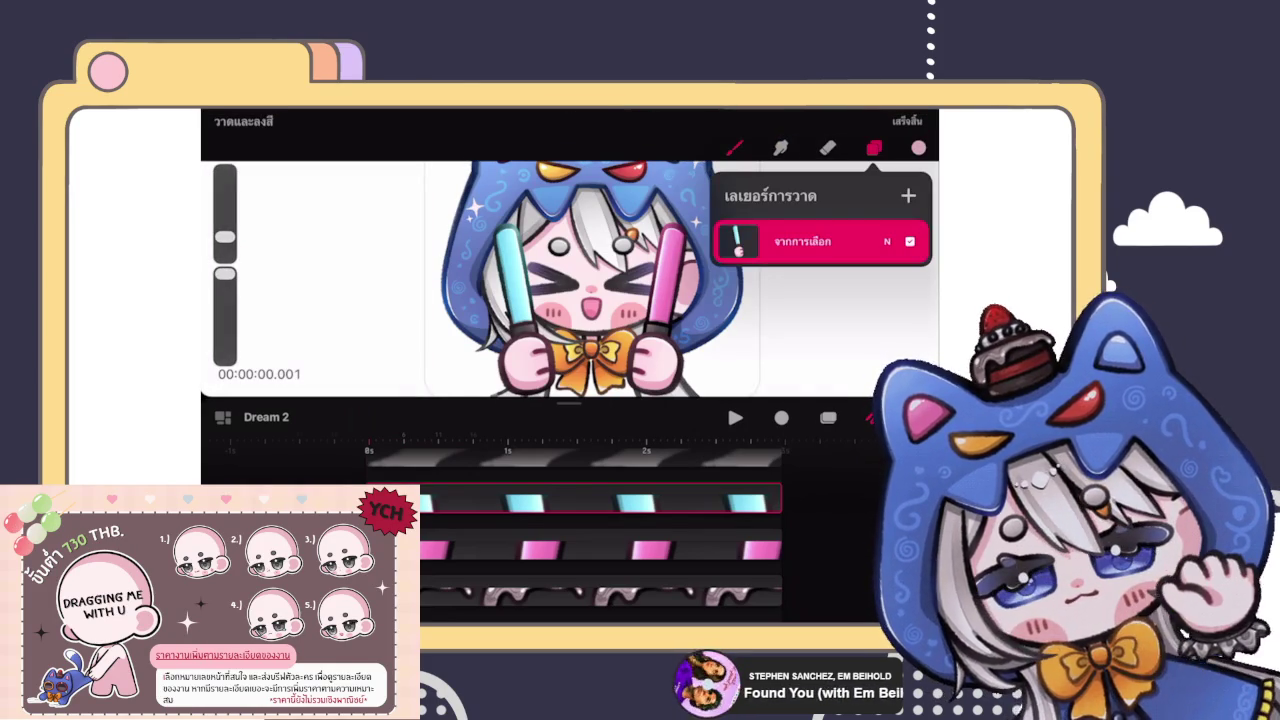
{"action": "left_click", "coordinate": [908, 195]}
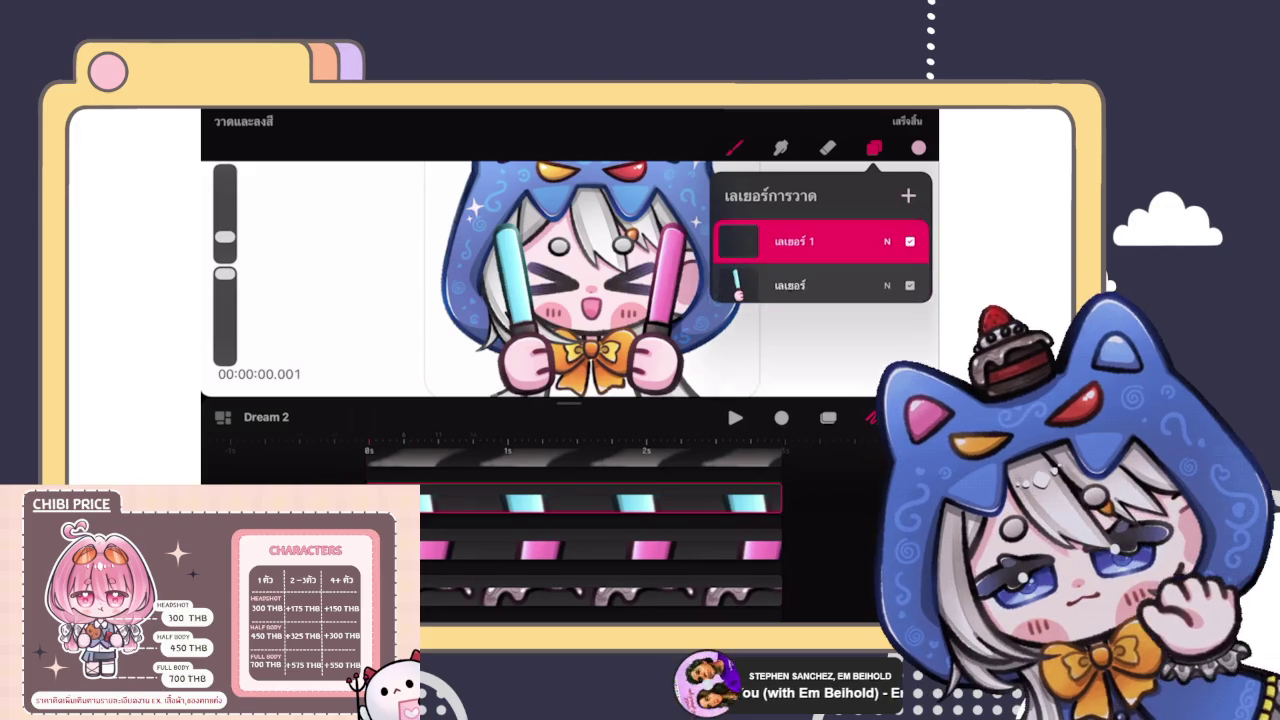
{"action": "left_click_drag", "start_coordinate": [860, 241], "coordinate": [760, 241]}
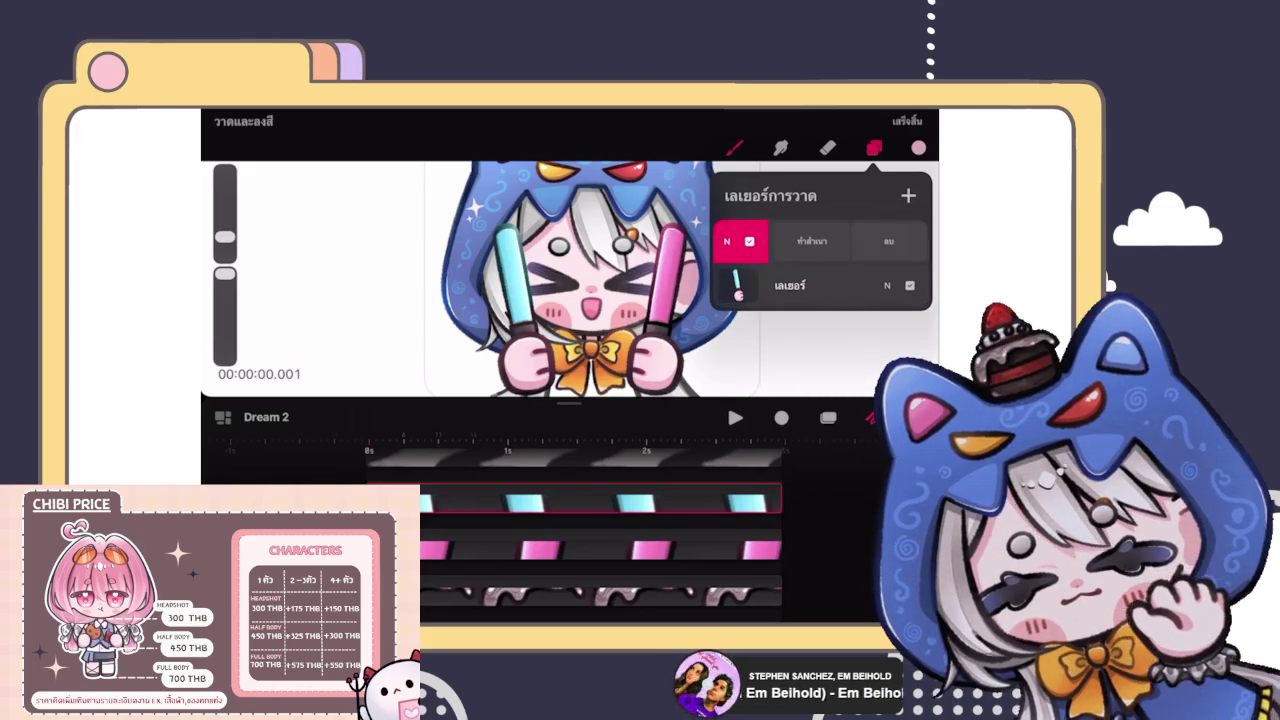
{"action": "left_click", "coordinate": [888, 241]}
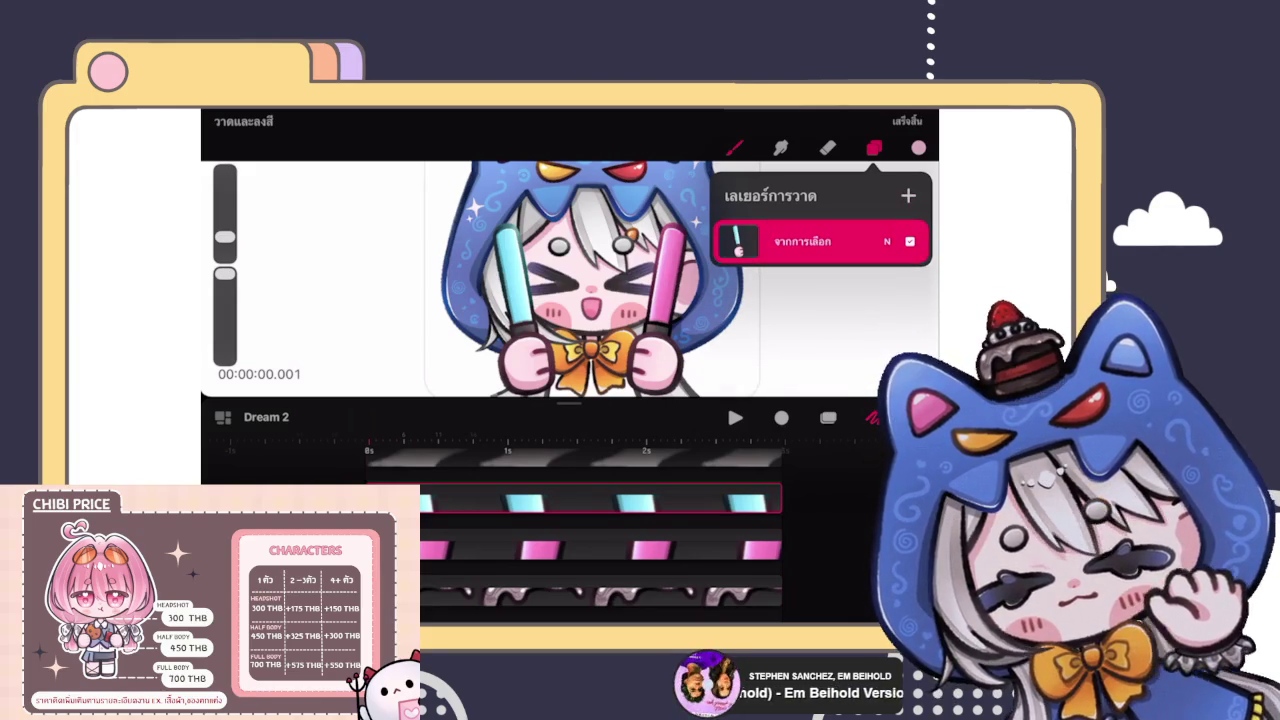
Step: Pick the Eraser, then exit Draw and Paint back to the timeline
{"action": "left_click", "coordinate": [650, 548]}
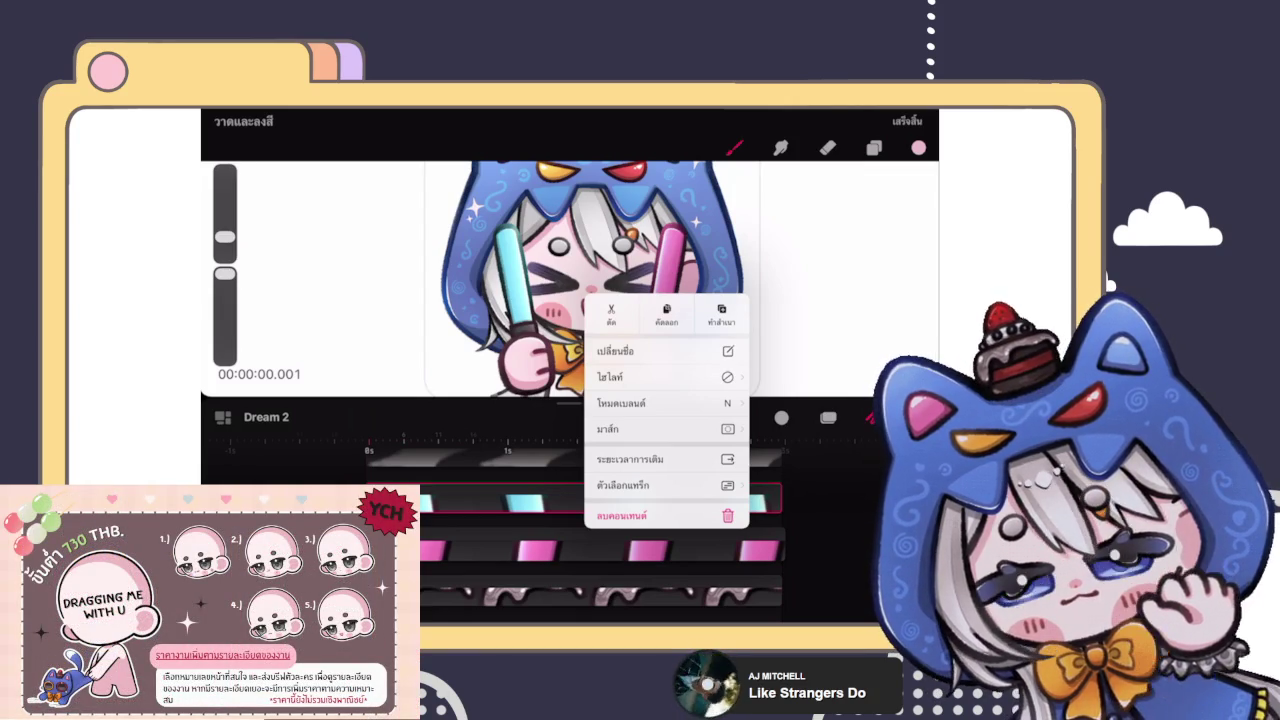
{"action": "left_click", "coordinate": [828, 147]}
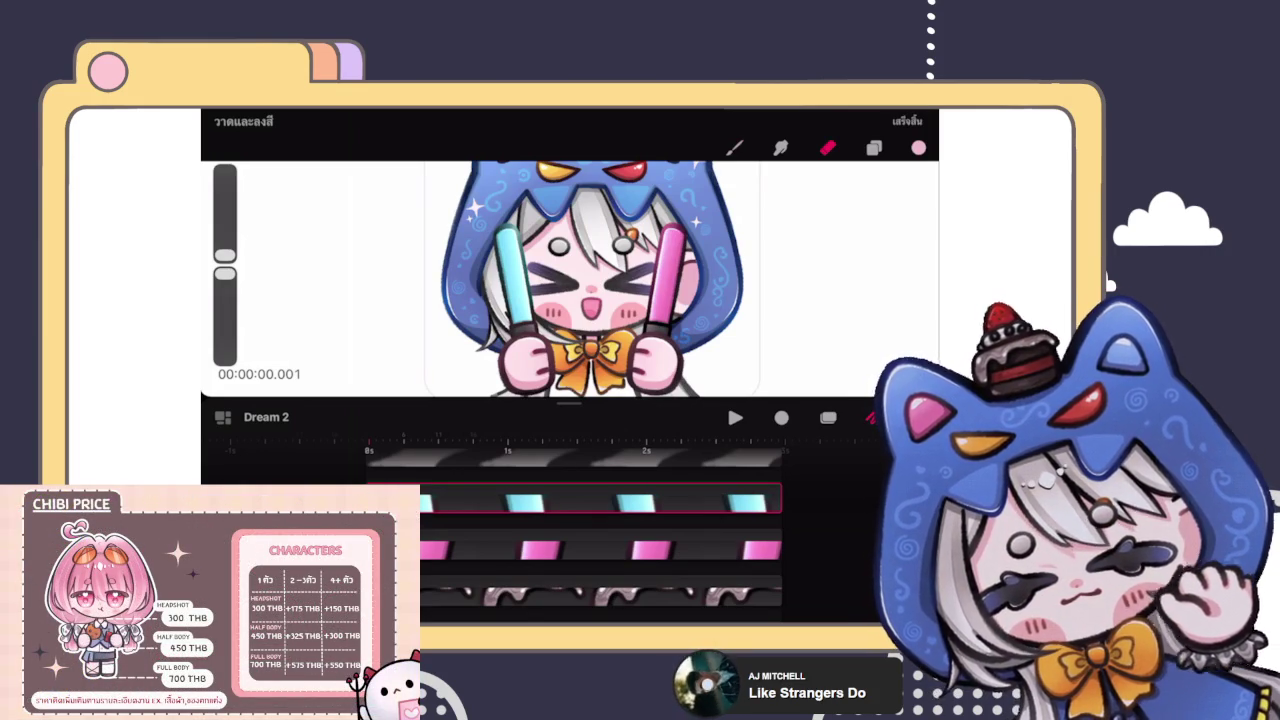
{"action": "left_click", "coordinate": [907, 120]}
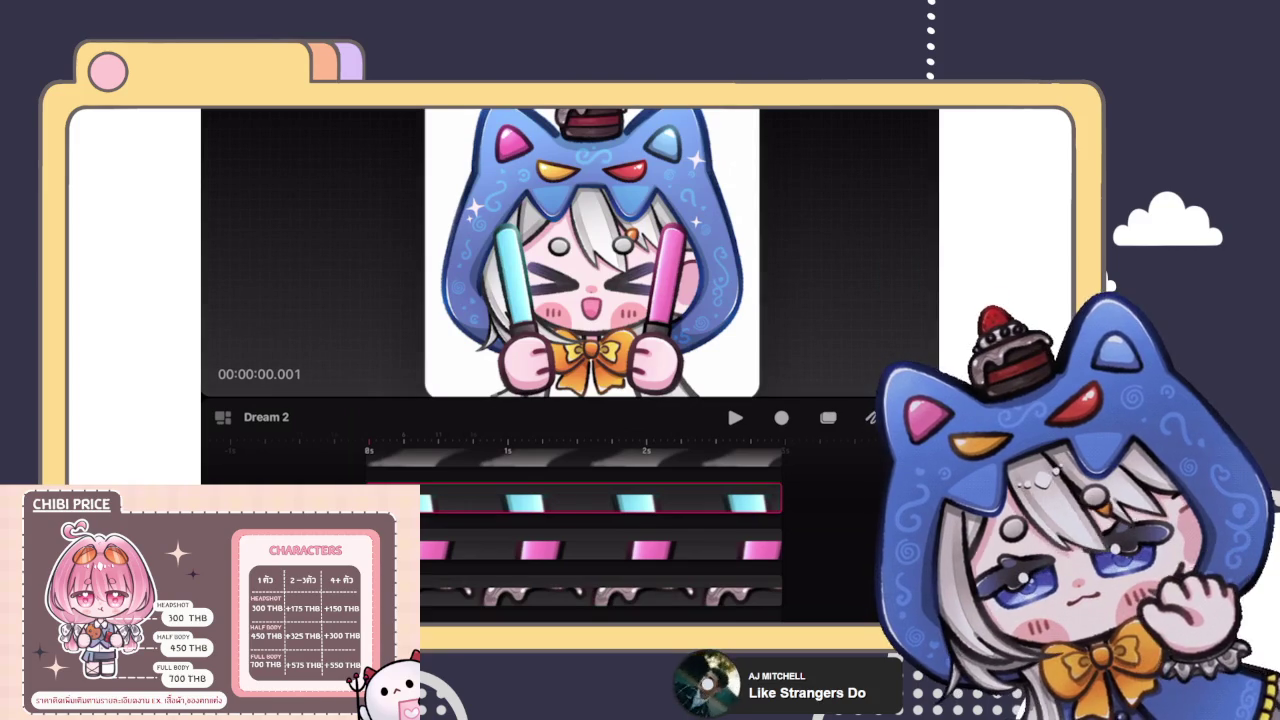
Step: Select the cyan glowstick clips on the Dream 2 timeline, ending on the rightmost one
{"action": "left_click", "coordinate": [634, 502]}
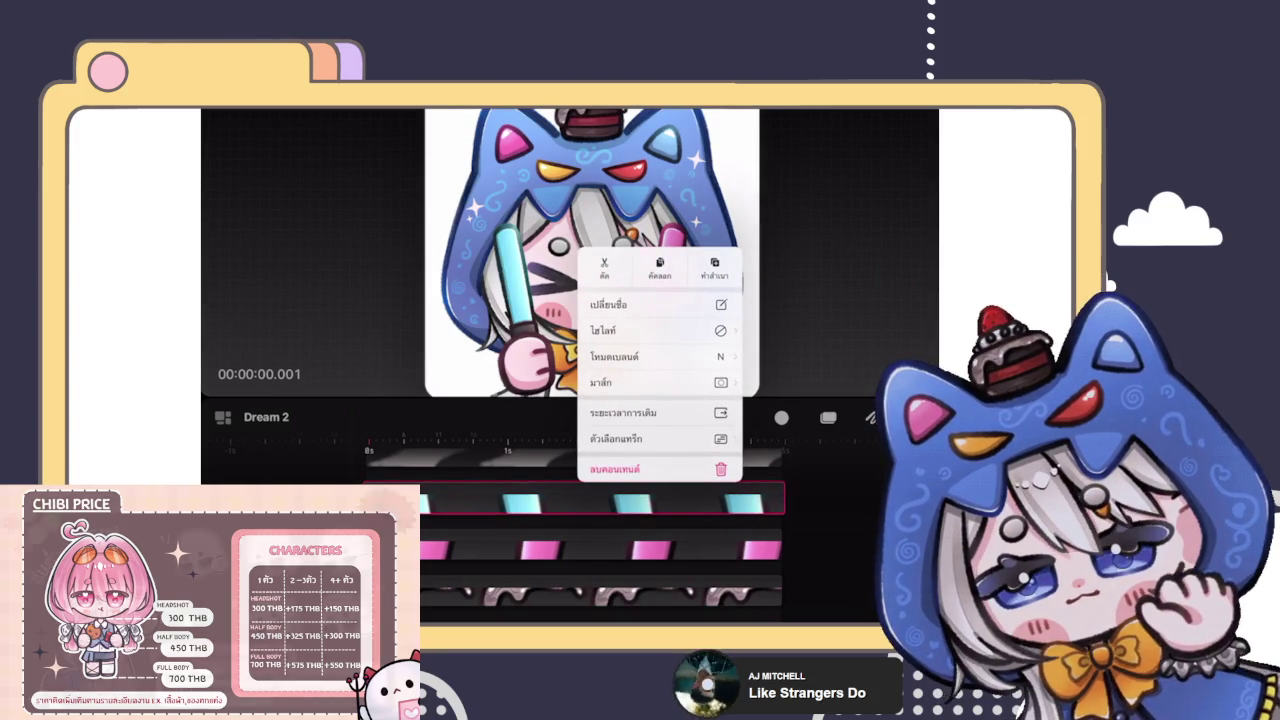
{"action": "left_click", "coordinate": [700, 503]}
{"action": "left_click", "coordinate": [745, 503]}
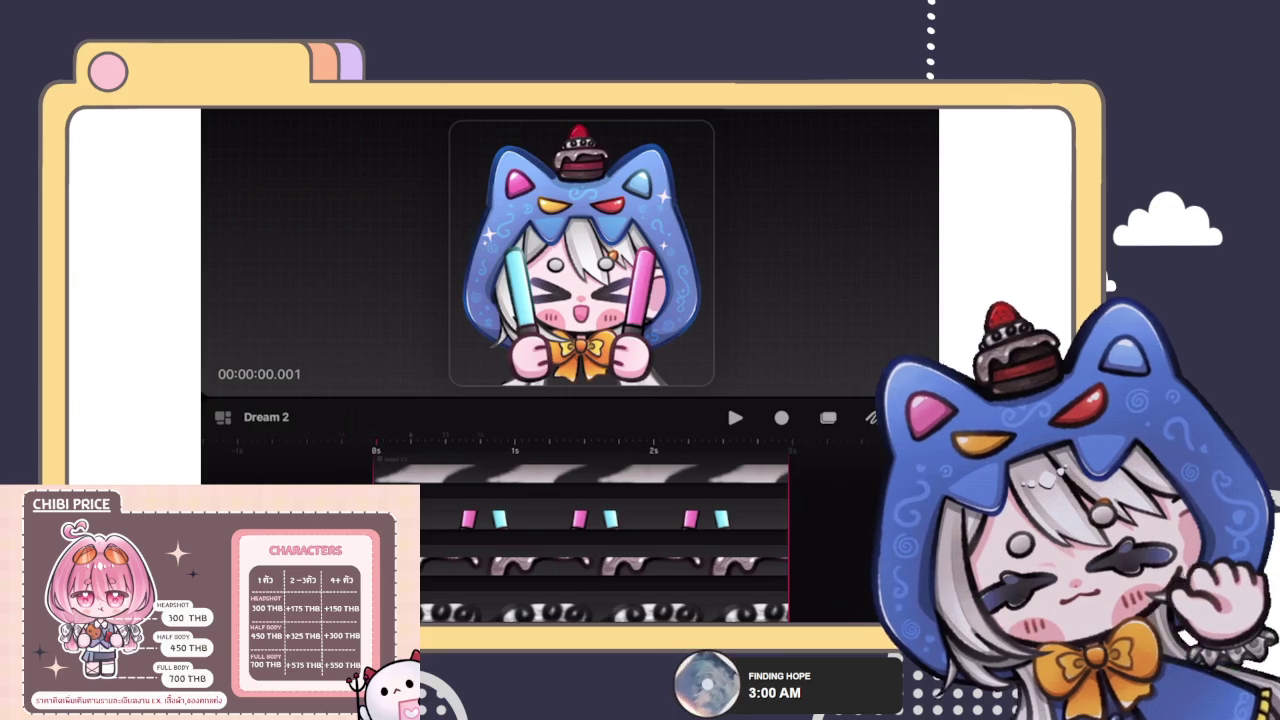
Step: Expand the glowstick track into cyan and pink rows, select them, and rewind to frame one
{"action": "left_click", "coordinate": [722, 515]}
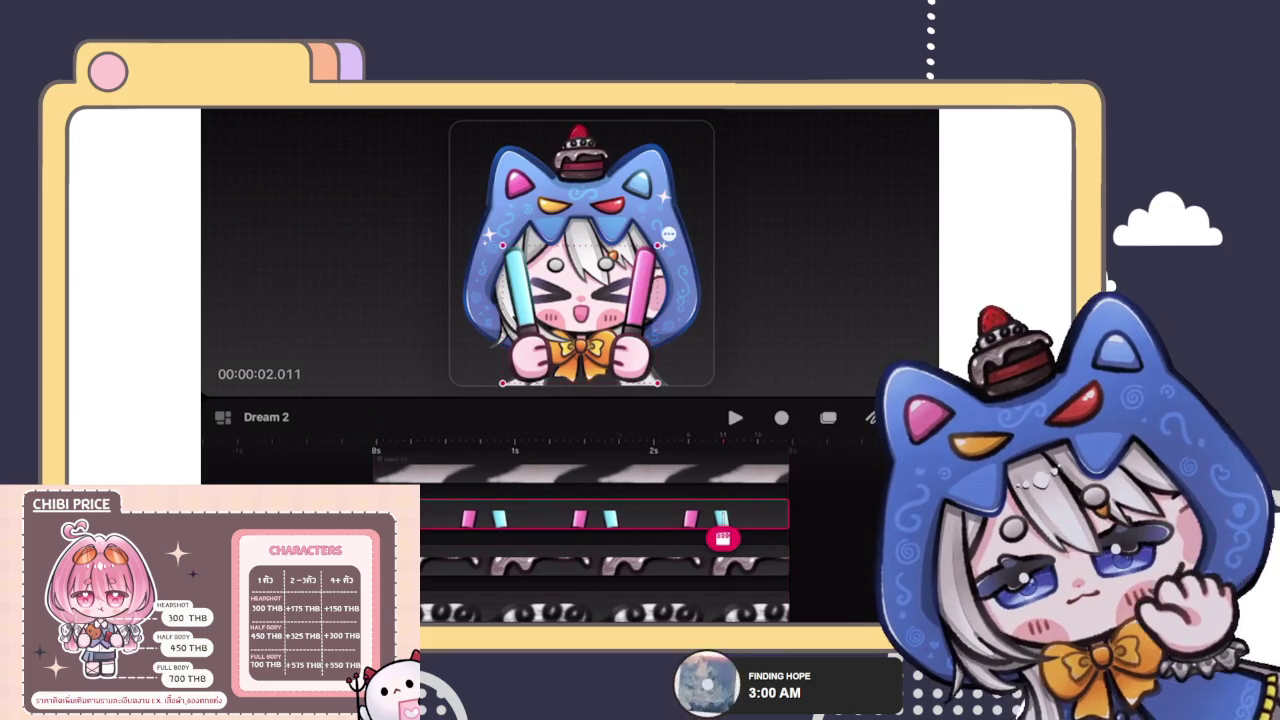
{"action": "left_click", "coordinate": [600, 515]}
{"action": "left_click", "coordinate": [600, 566]}
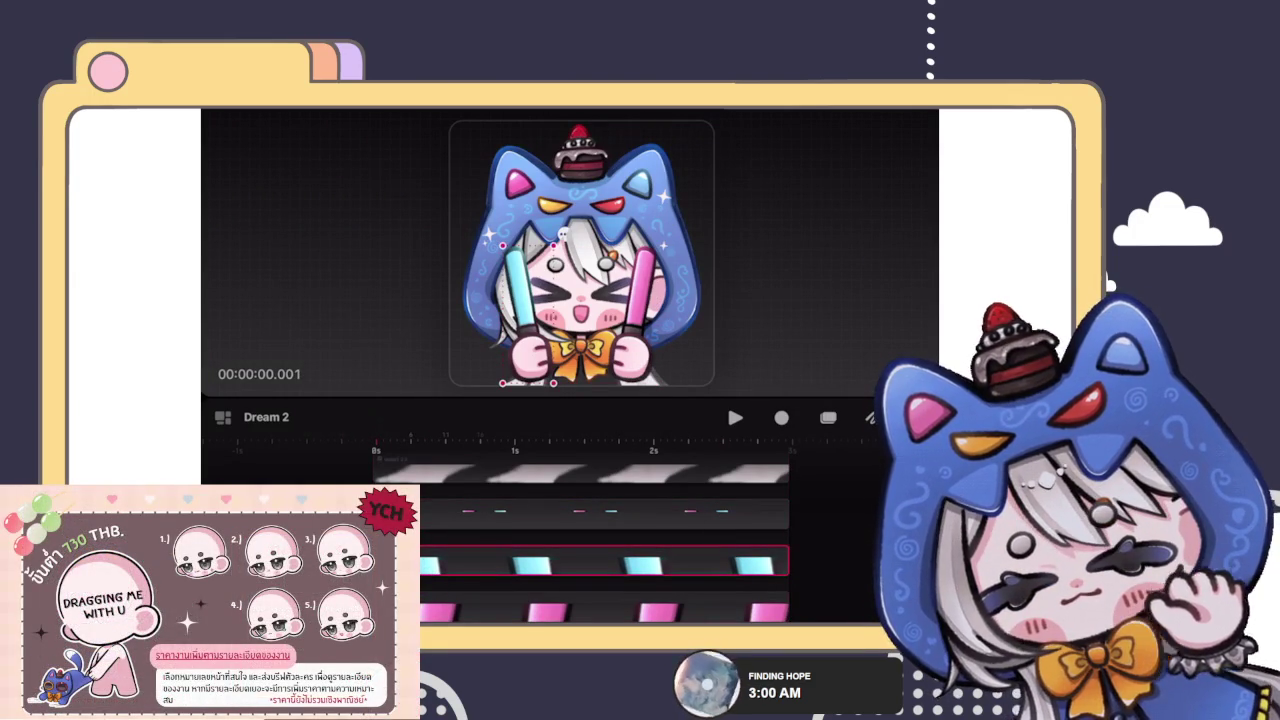
{"action": "left_click", "coordinate": [577, 515]}
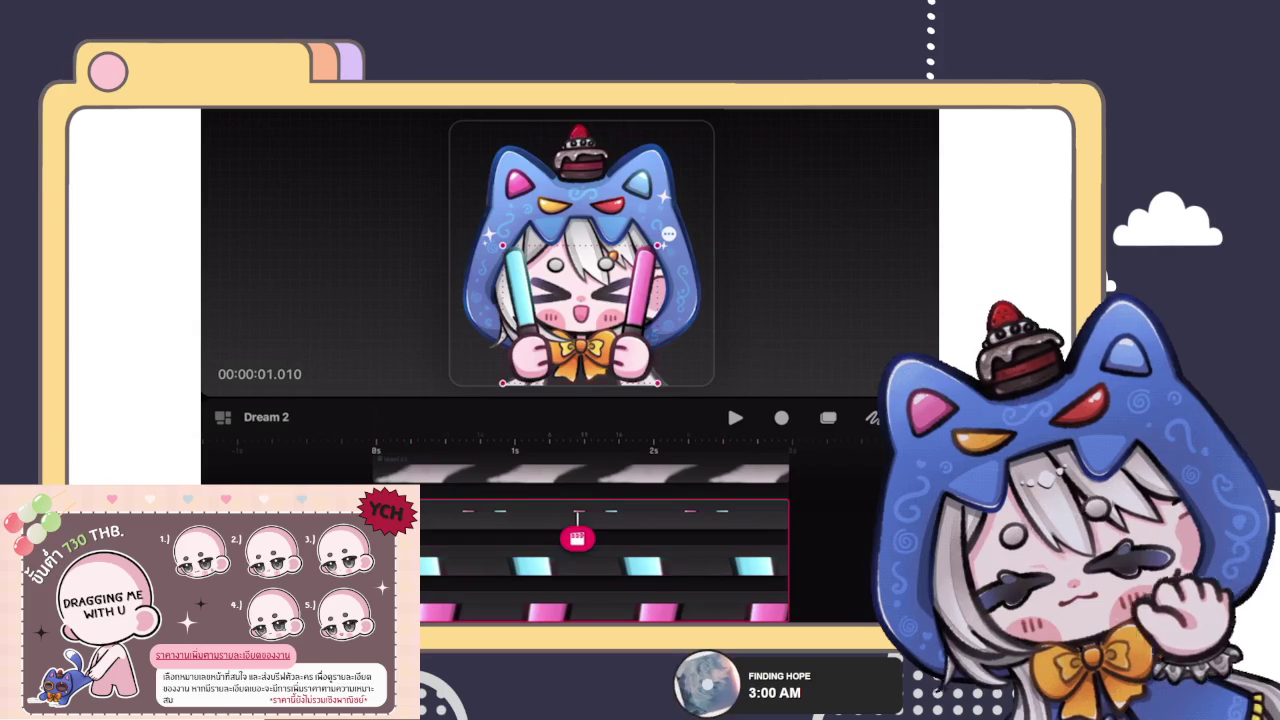
{"action": "left_click_drag", "start_coordinate": [577, 538], "coordinate": [378, 538]}
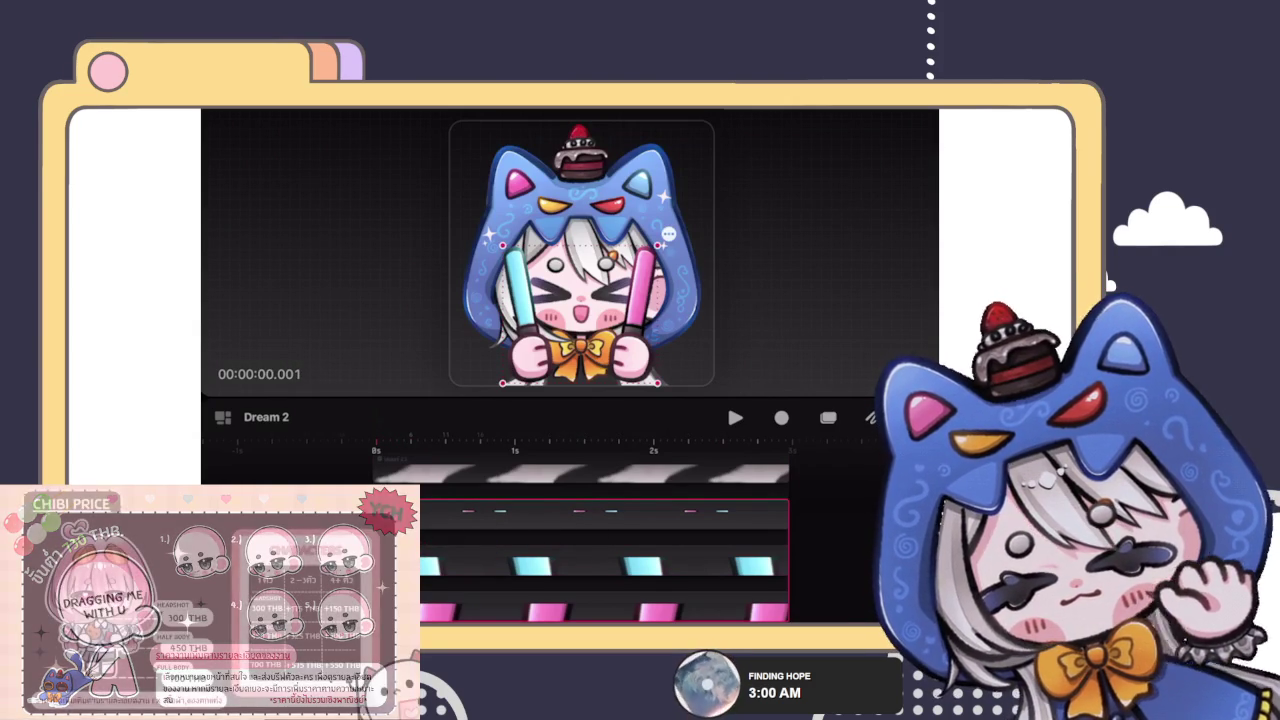
Step: Open Move & Scale motion on the glowstick track, undo the stray move, and start recording
{"action": "left_click", "coordinate": [376, 515]}
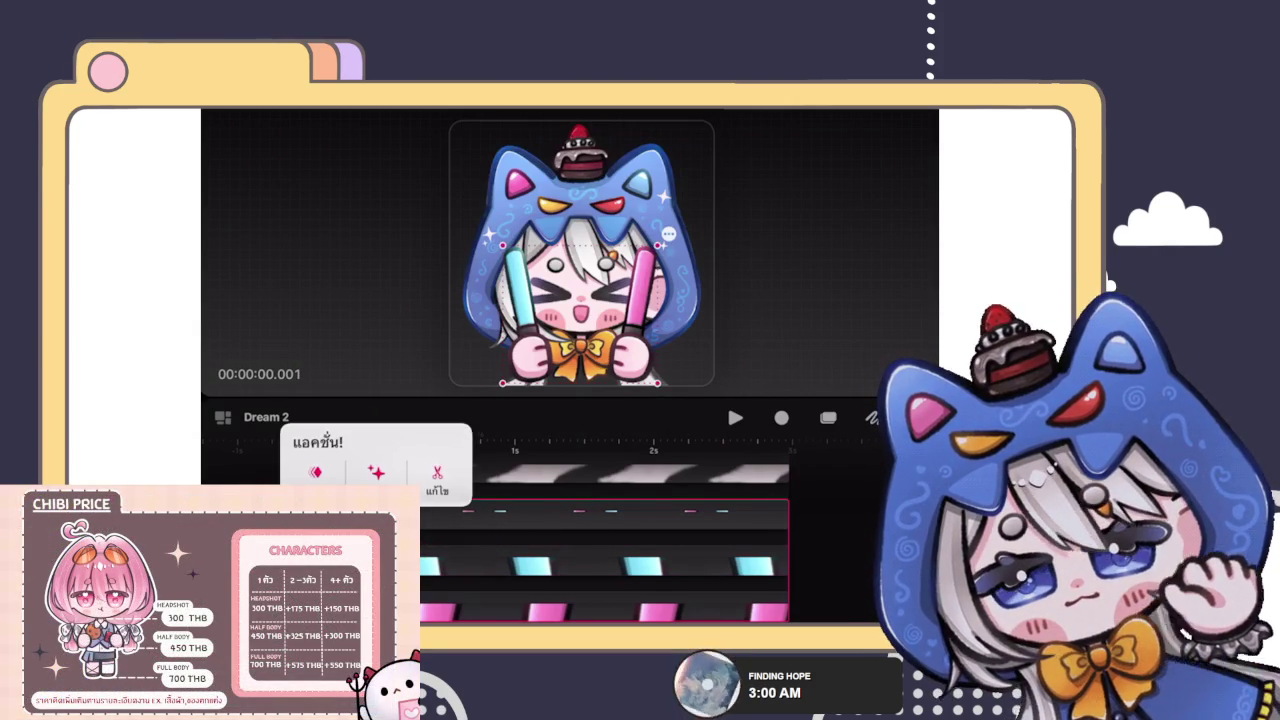
{"action": "left_click", "coordinate": [316, 471]}
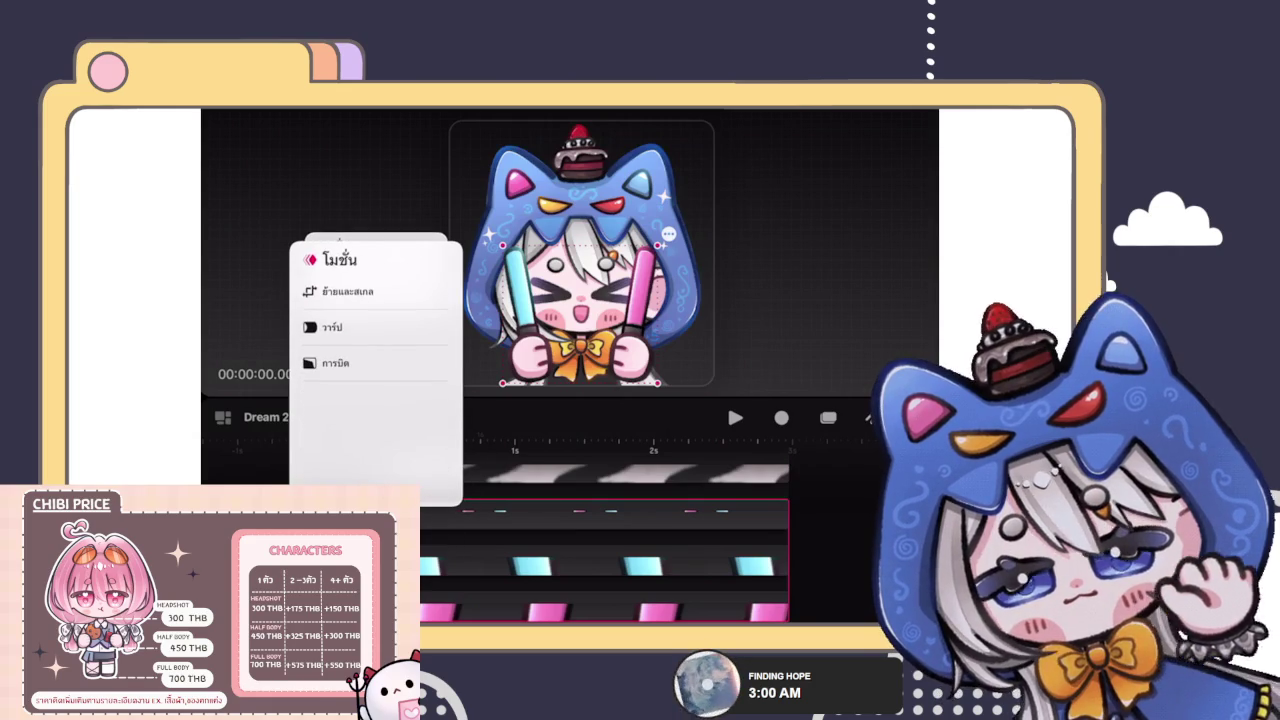
{"action": "key", "text": "Escape"}
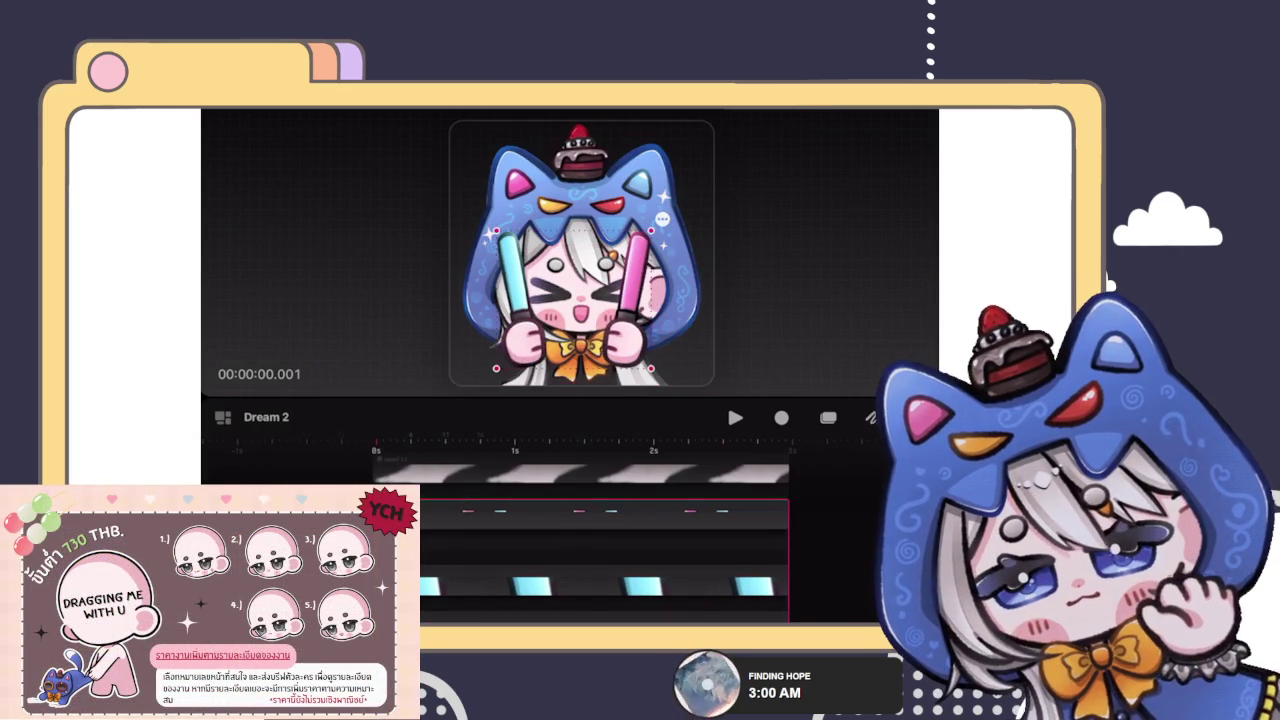
{"action": "key", "text": "ctrl+z"}
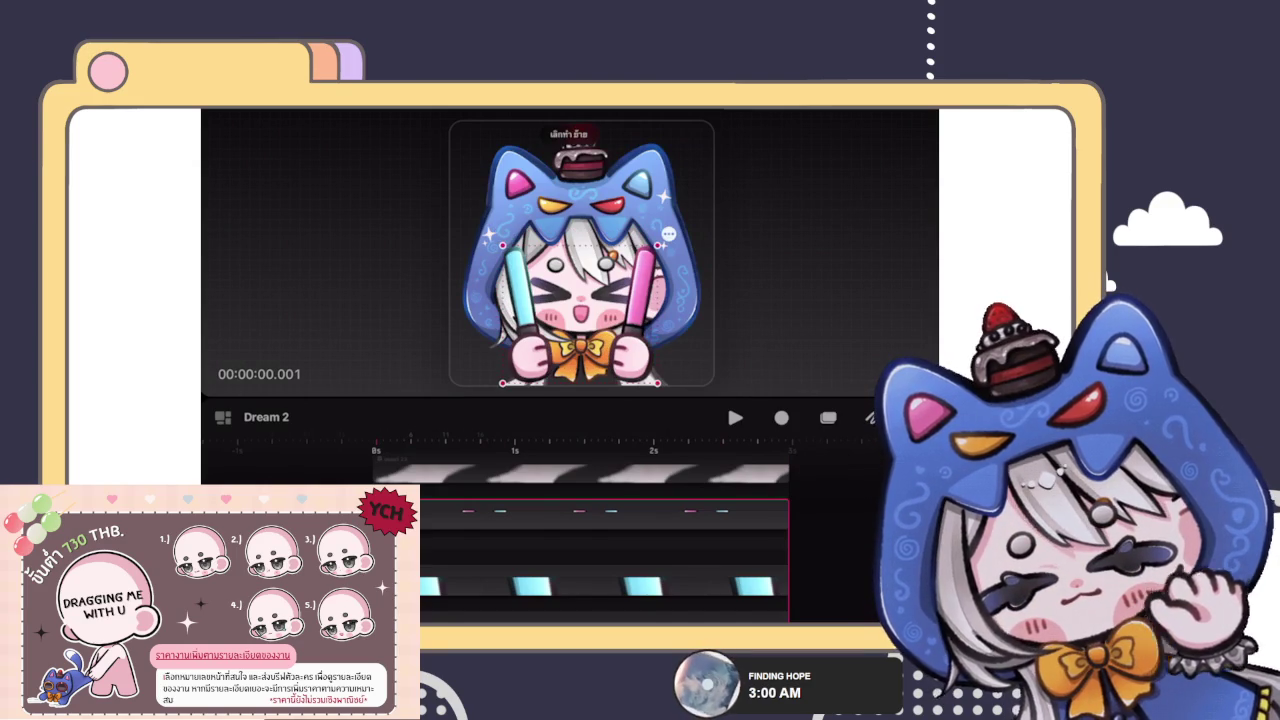
{"action": "left_click", "coordinate": [782, 417]}
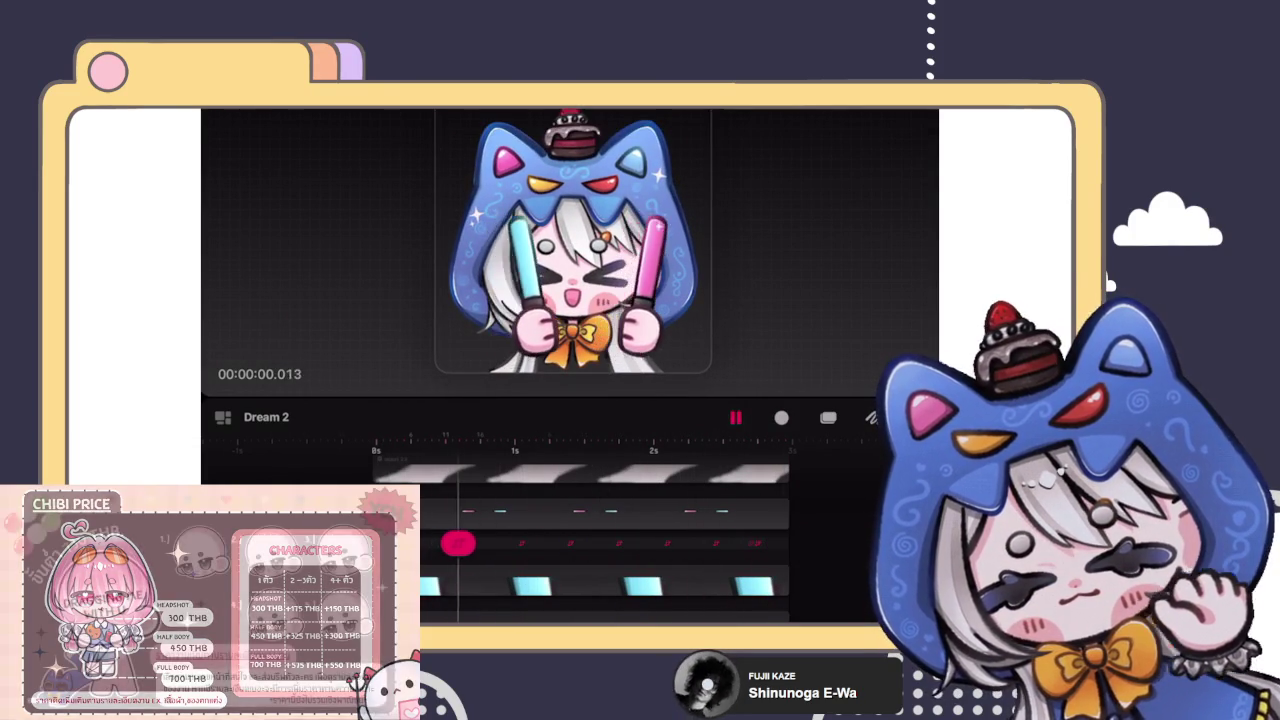
Step: Stop and undo the recorded take, then re-arm Move & Scale recording on the glowstick track
{"action": "key", "text": "ctrl+z"}
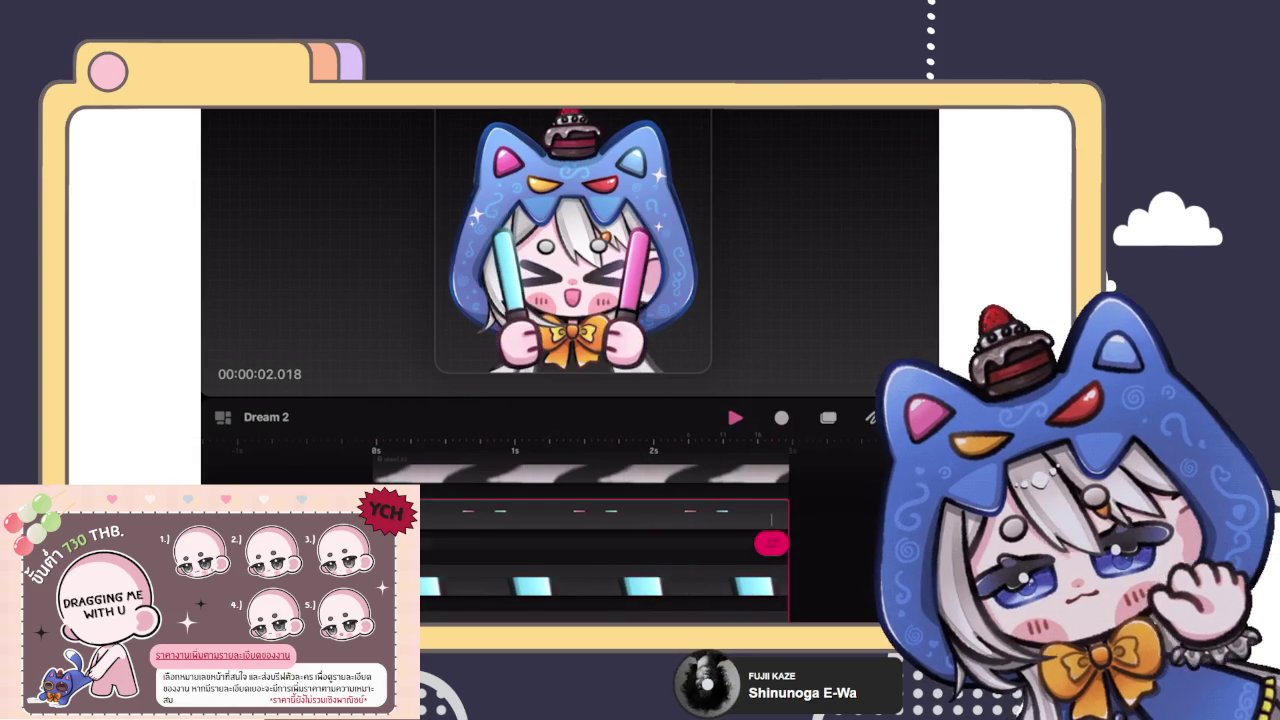
{"action": "key", "text": "ctrl+z"}
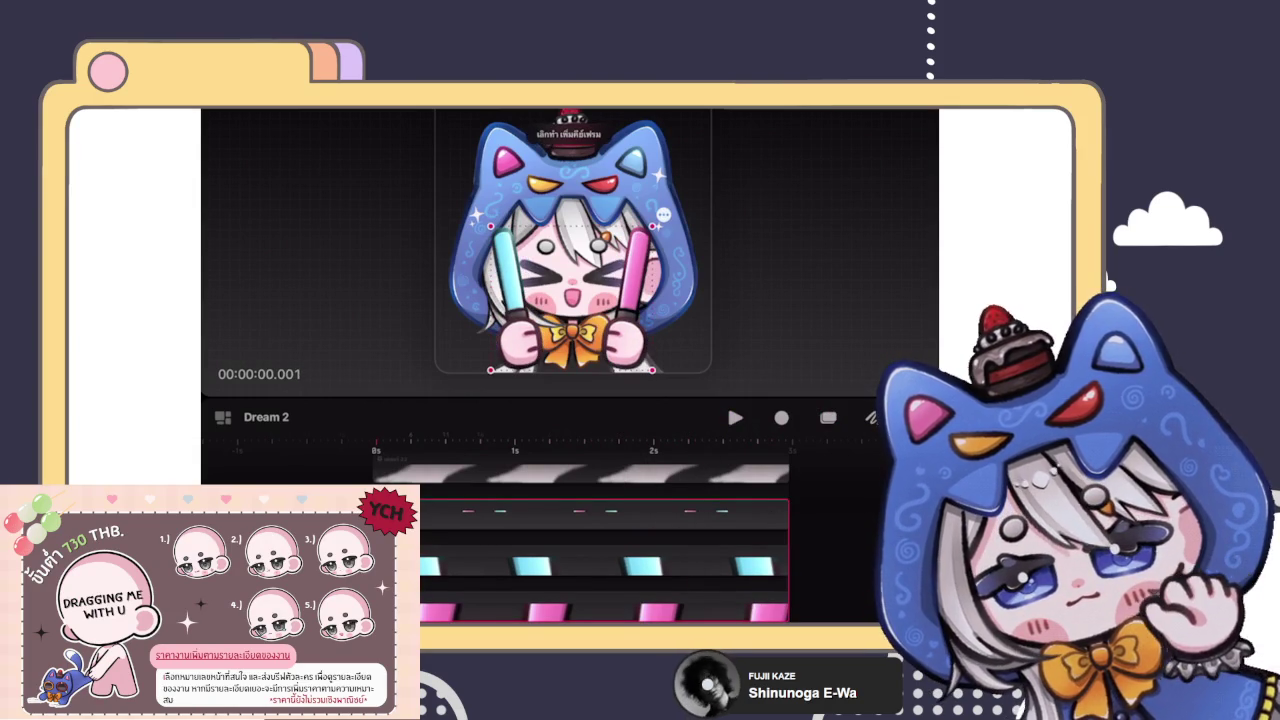
{"action": "left_click", "coordinate": [378, 512]}
{"action": "left_click", "coordinate": [322, 439]}
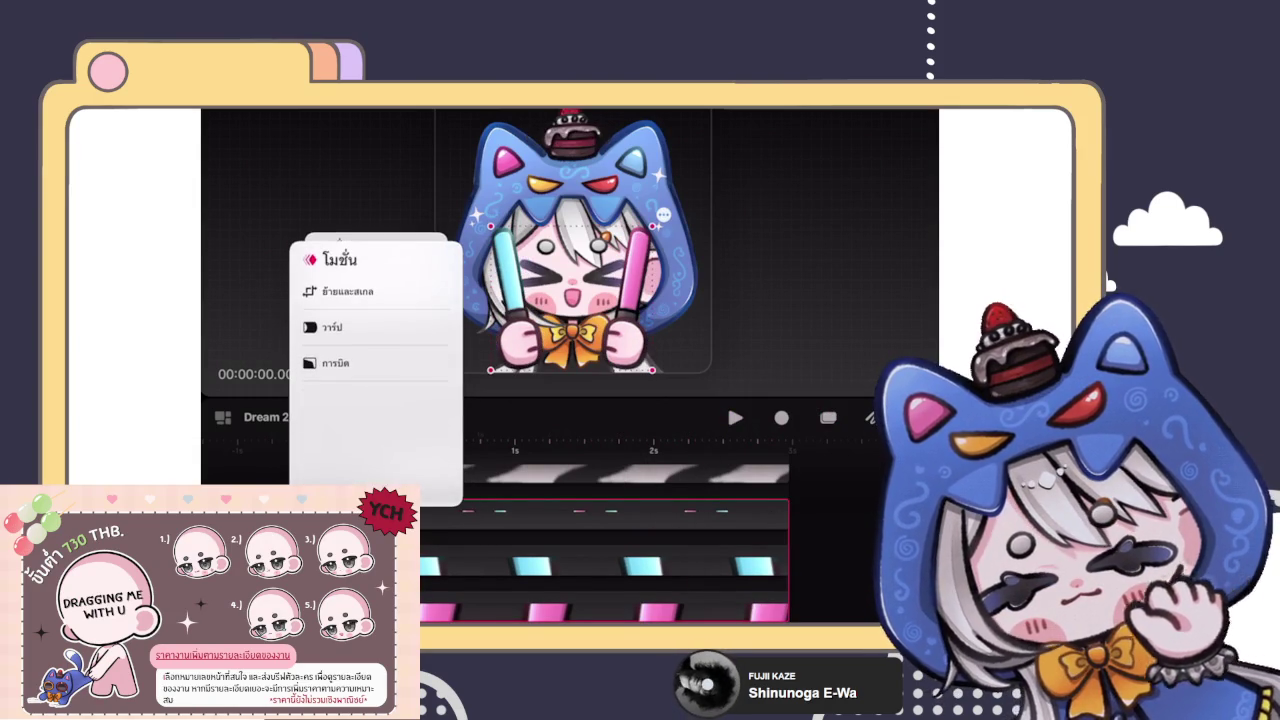
{"action": "left_click", "coordinate": [345, 291]}
{"action": "left_click", "coordinate": [782, 417]}
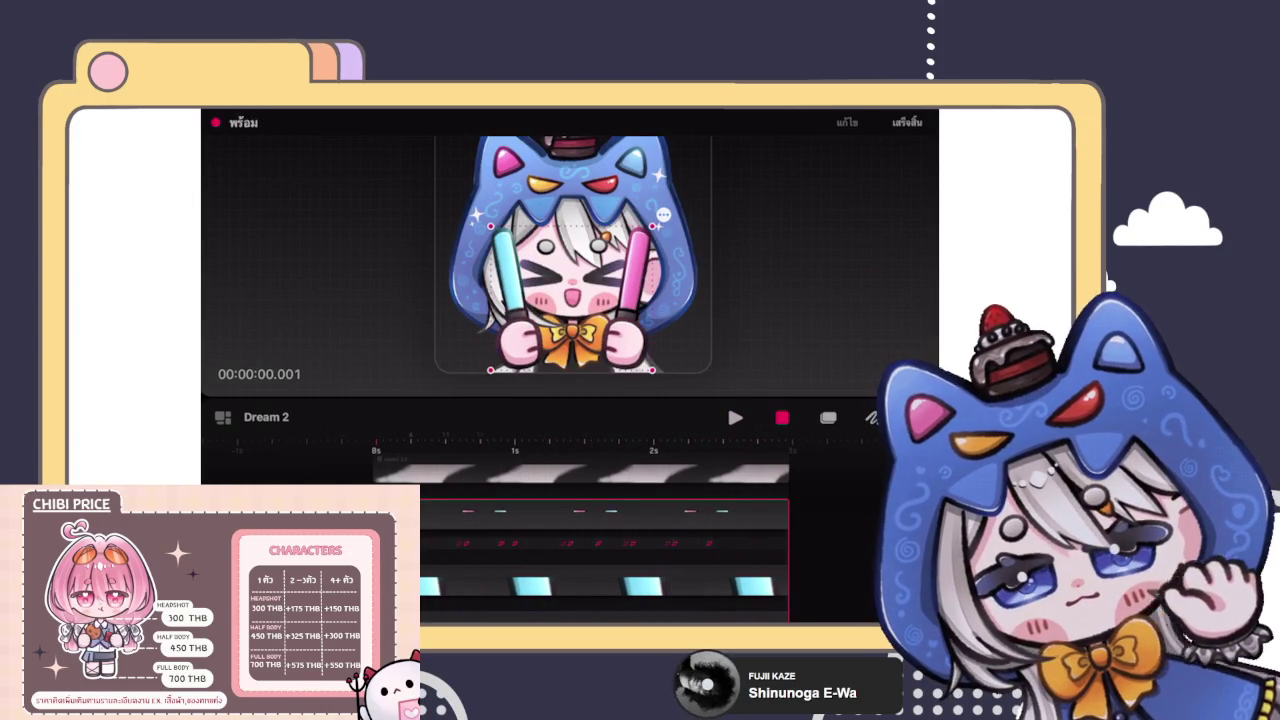
Step: Undo two earlier motion adjustments, then drag the glowstick arms down and right for a Move keyframe
{"action": "key", "text": "ctrl+z"}
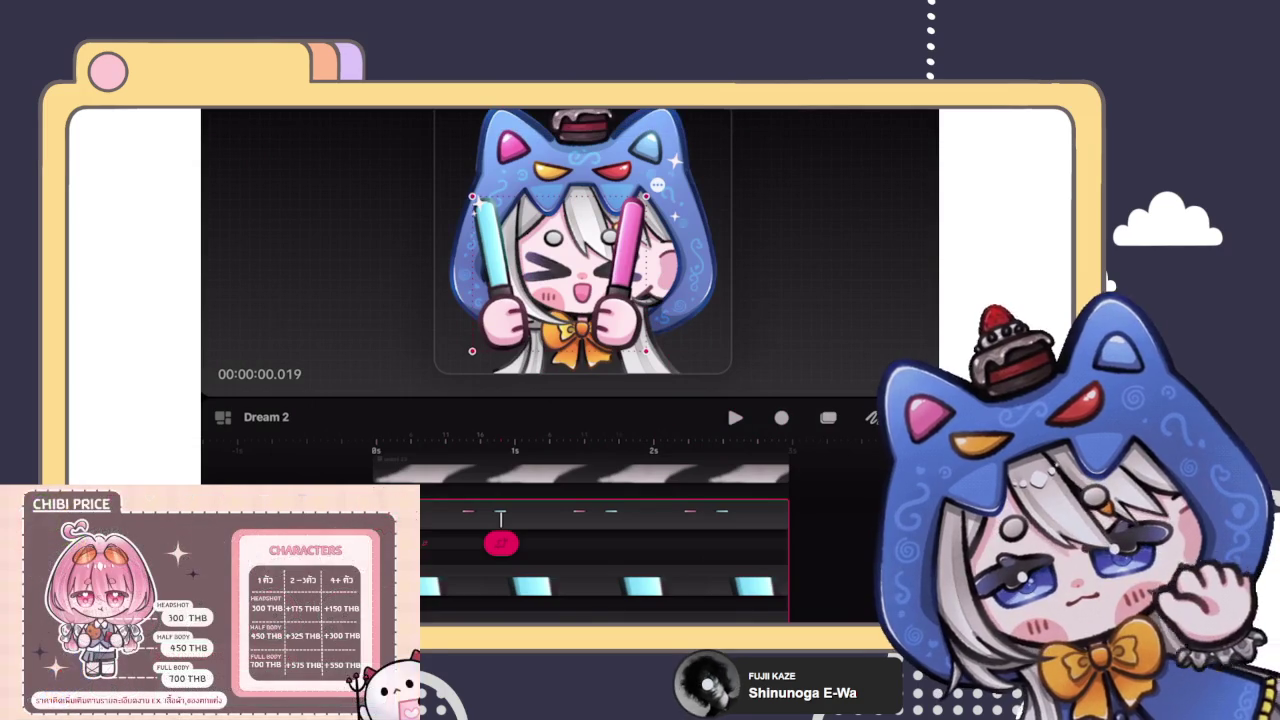
{"action": "key", "text": "ctrl+z"}
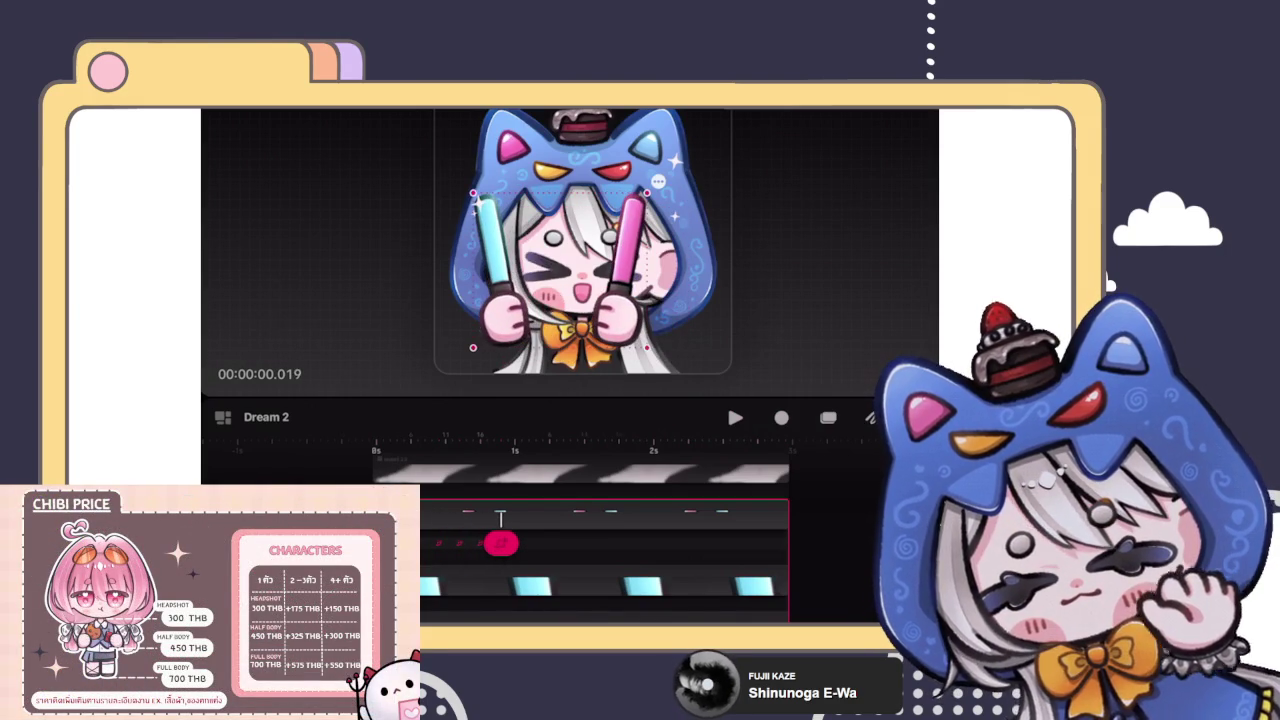
{"action": "left_click_drag", "start_coordinate": [560, 270], "coordinate": [572, 285]}
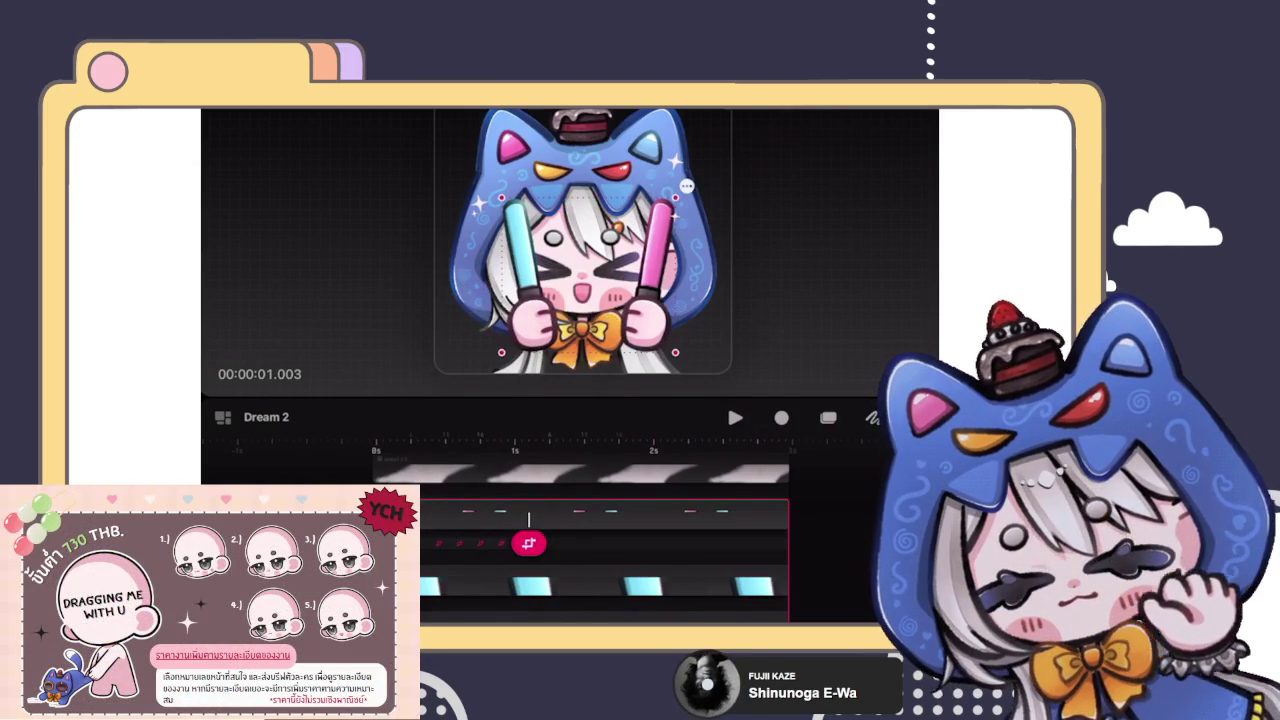
Step: Play the glowstick motion, scrub back to near one second, and zoom into the character
{"action": "key", "text": "space"}
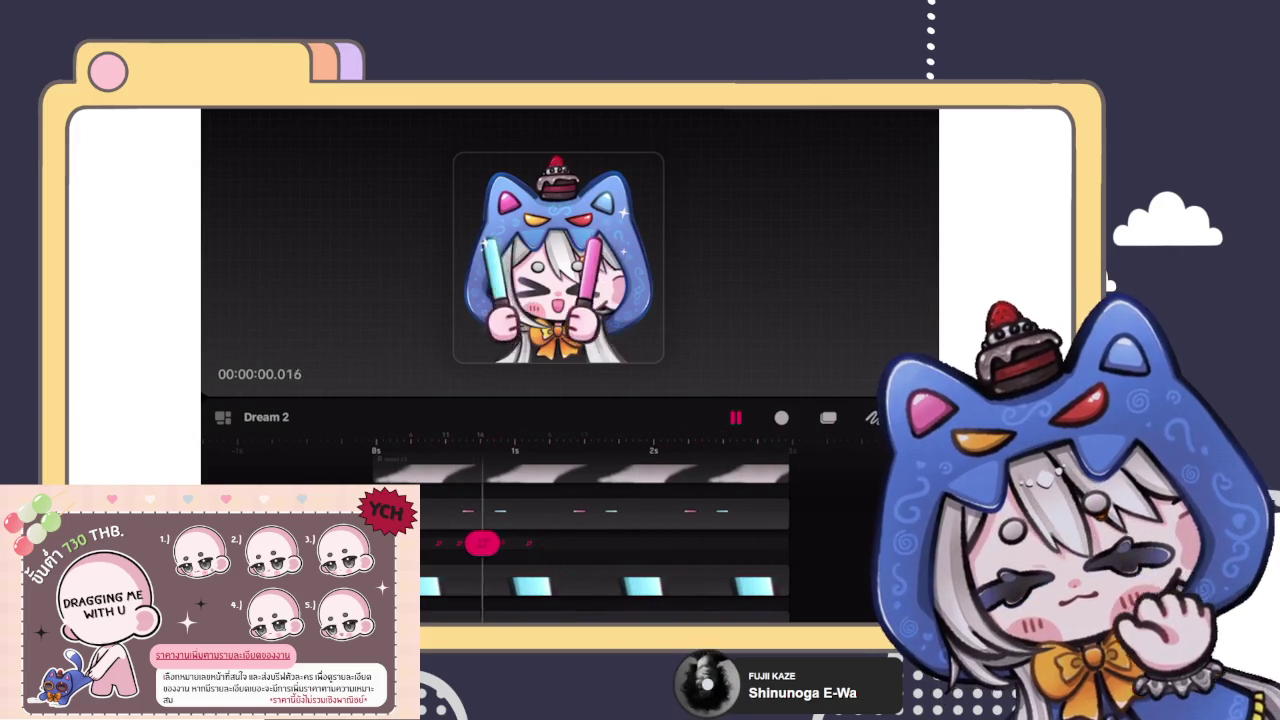
{"action": "left_click_drag", "start_coordinate": [759, 543], "coordinate": [416, 543]}
{"action": "scroll", "coordinate": [580, 240], "scroll_direction": "up", "scroll_amount": 3}
{"action": "scroll", "coordinate": [575, 240], "scroll_direction": "up", "scroll_amount": 2}
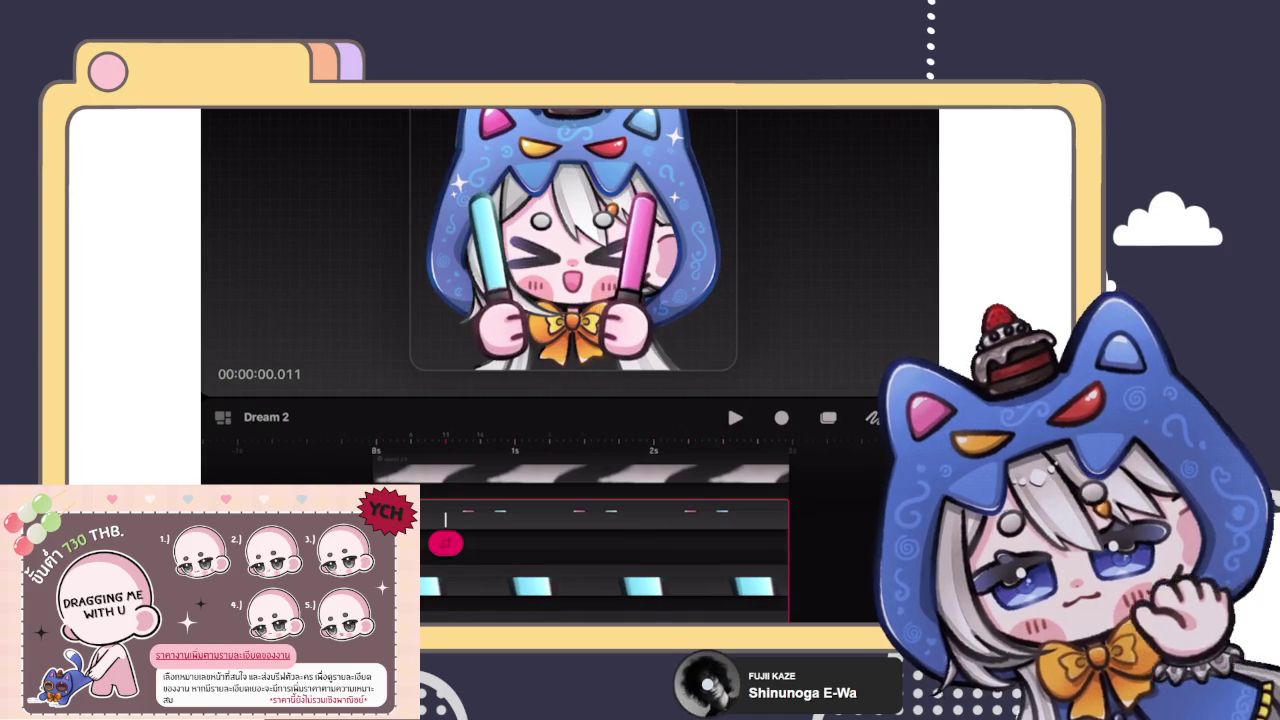
Step: Drag the glowstick move keyframe right in small steps to about 1.01 s
{"action": "left_click", "coordinate": [445, 543]}
{"action": "left_click_drag", "start_coordinate": [445, 543], "coordinate": [480, 543]}
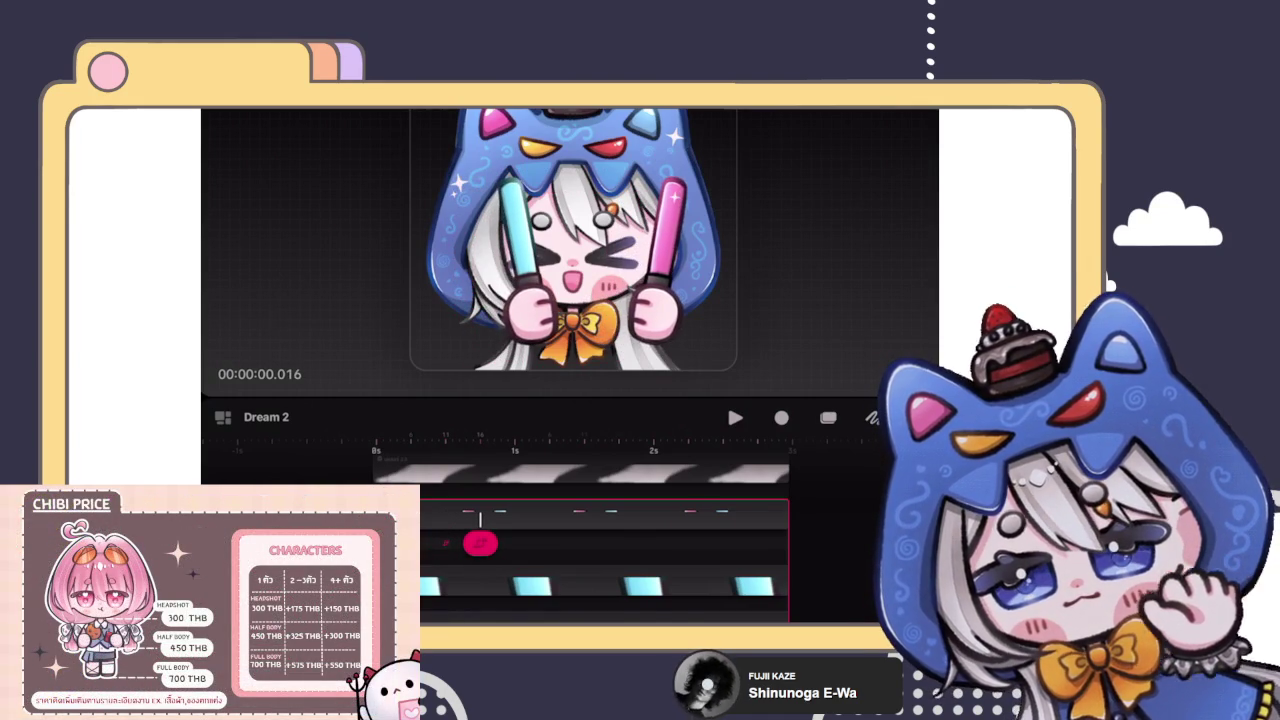
{"action": "left_click_drag", "start_coordinate": [480, 543], "coordinate": [512, 543]}
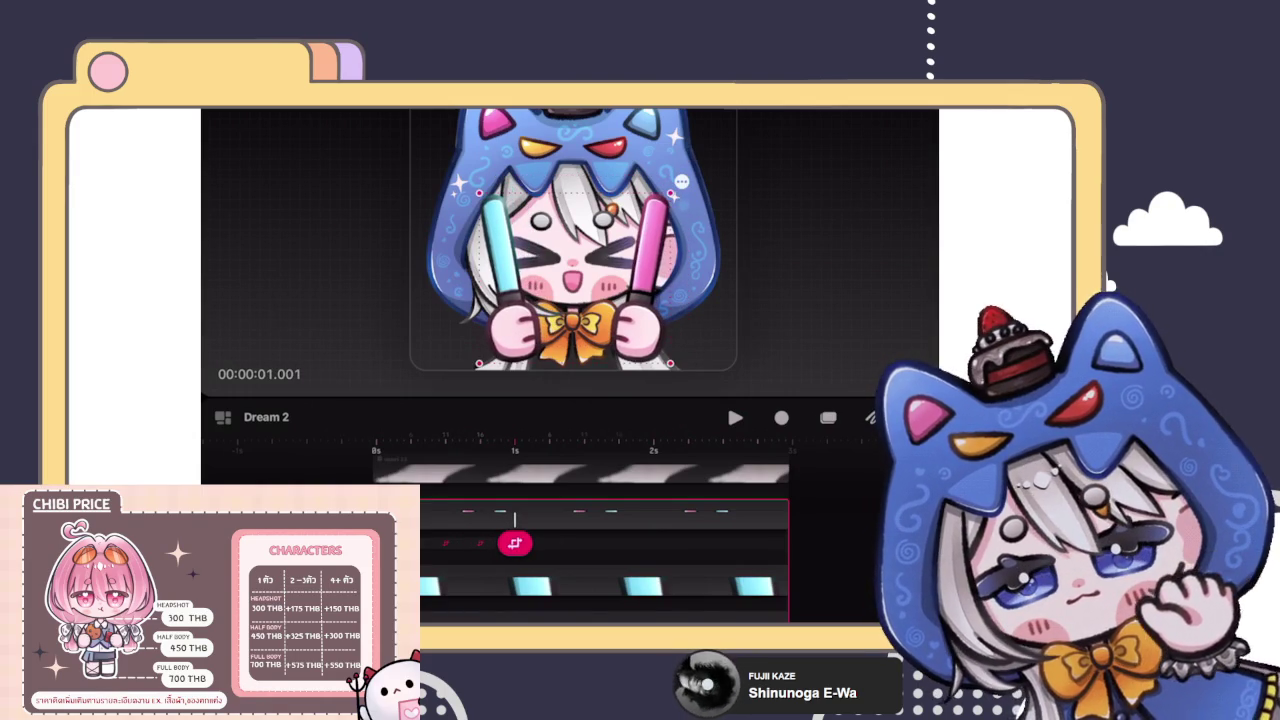
{"action": "left_click_drag", "start_coordinate": [515, 543], "coordinate": [547, 543]}
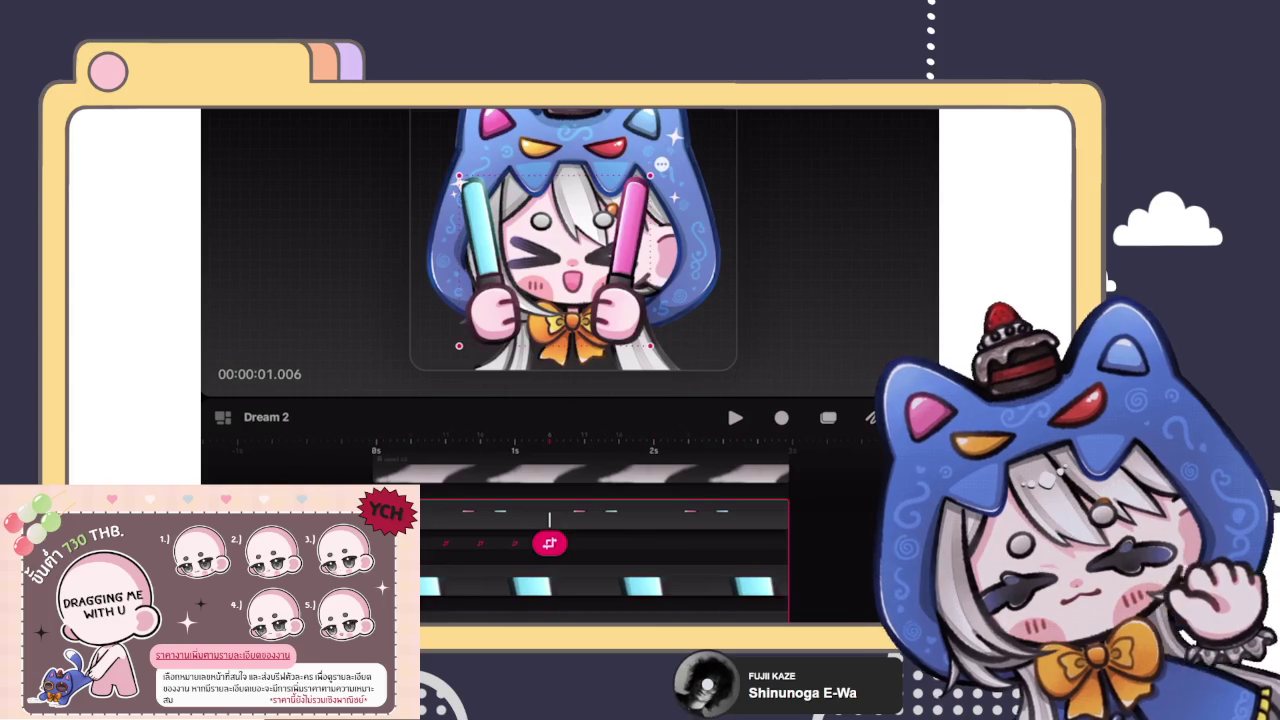
{"action": "left_click", "coordinate": [549, 543]}
{"action": "left_click_drag", "start_coordinate": [549, 543], "coordinate": [612, 531]}
{"action": "scroll", "coordinate": [545, 540], "scroll_direction": "up", "scroll_amount": 3}
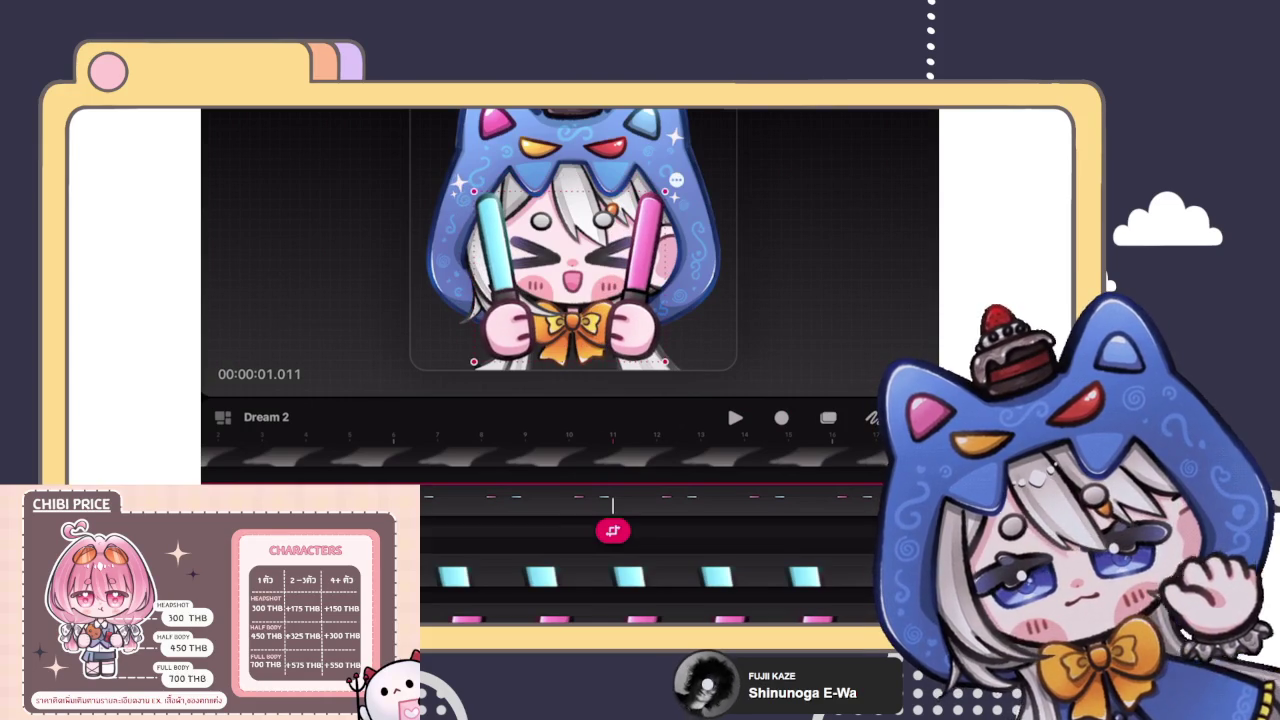
Step: Fit the timeline to 0–2 s, scrub to 1.016 s and play the glowstick animation
{"action": "scroll", "coordinate": [640, 550], "scroll_direction": "down", "scroll_amount": 3}
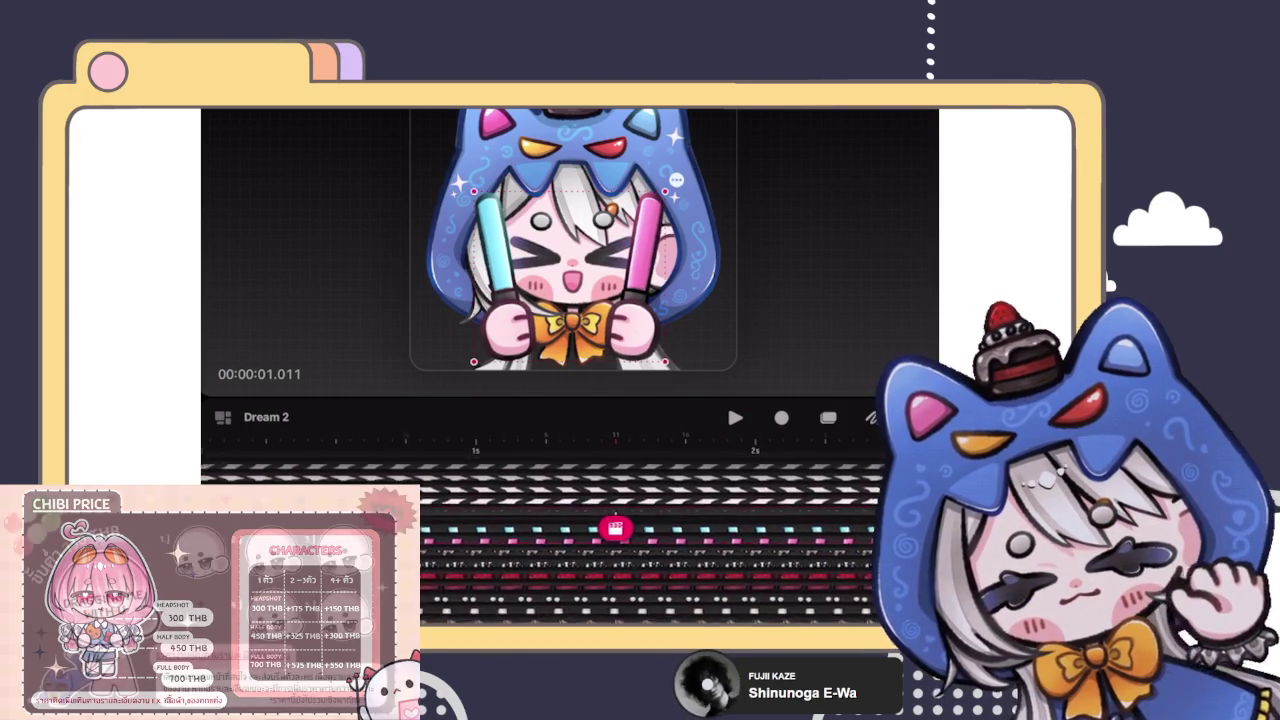
{"action": "scroll", "coordinate": [630, 540], "scroll_direction": "down", "scroll_amount": 5}
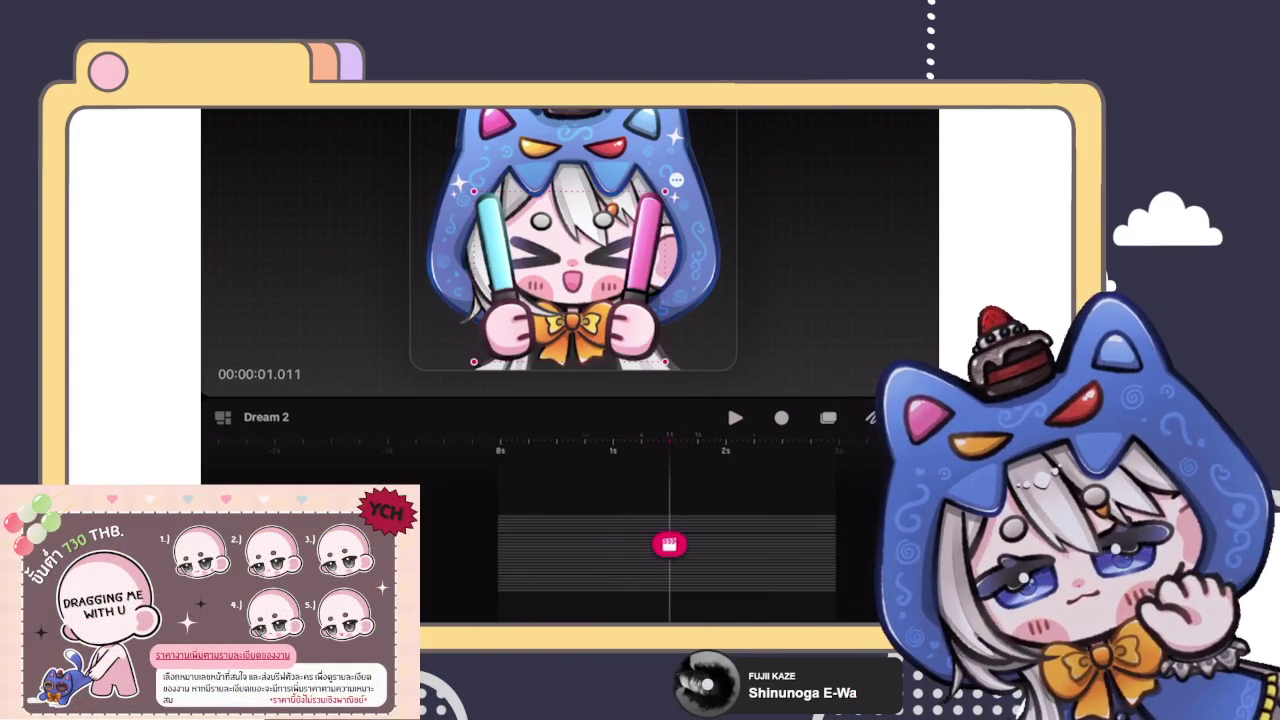
{"action": "scroll", "coordinate": [590, 540], "scroll_direction": "up", "scroll_amount": 3}
{"action": "scroll", "coordinate": [590, 540], "scroll_direction": "up", "scroll_amount": 2}
{"action": "scroll", "coordinate": [590, 540], "scroll_direction": "up", "scroll_amount": 2}
{"action": "scroll", "coordinate": [590, 540], "scroll_direction": "up", "scroll_amount": 2}
{"action": "scroll", "coordinate": [590, 540], "scroll_direction": "up", "scroll_amount": 2}
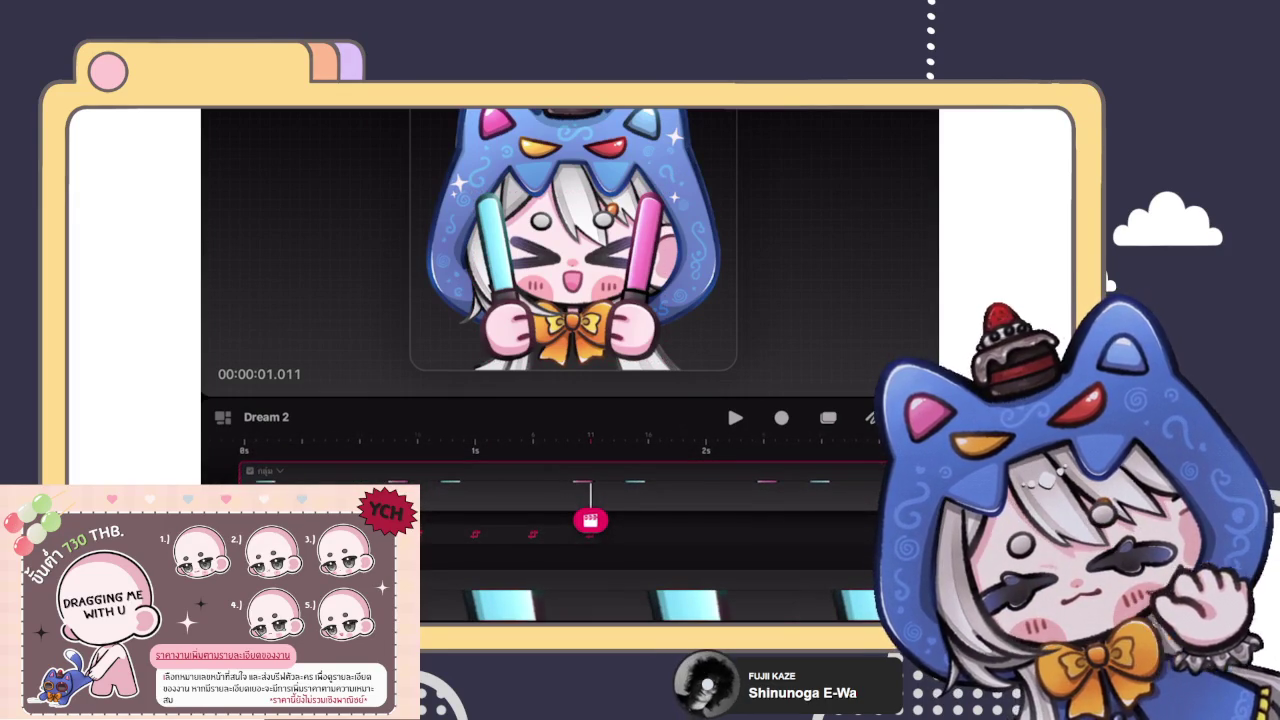
{"action": "left_click_drag", "start_coordinate": [590, 520], "coordinate": [648, 534]}
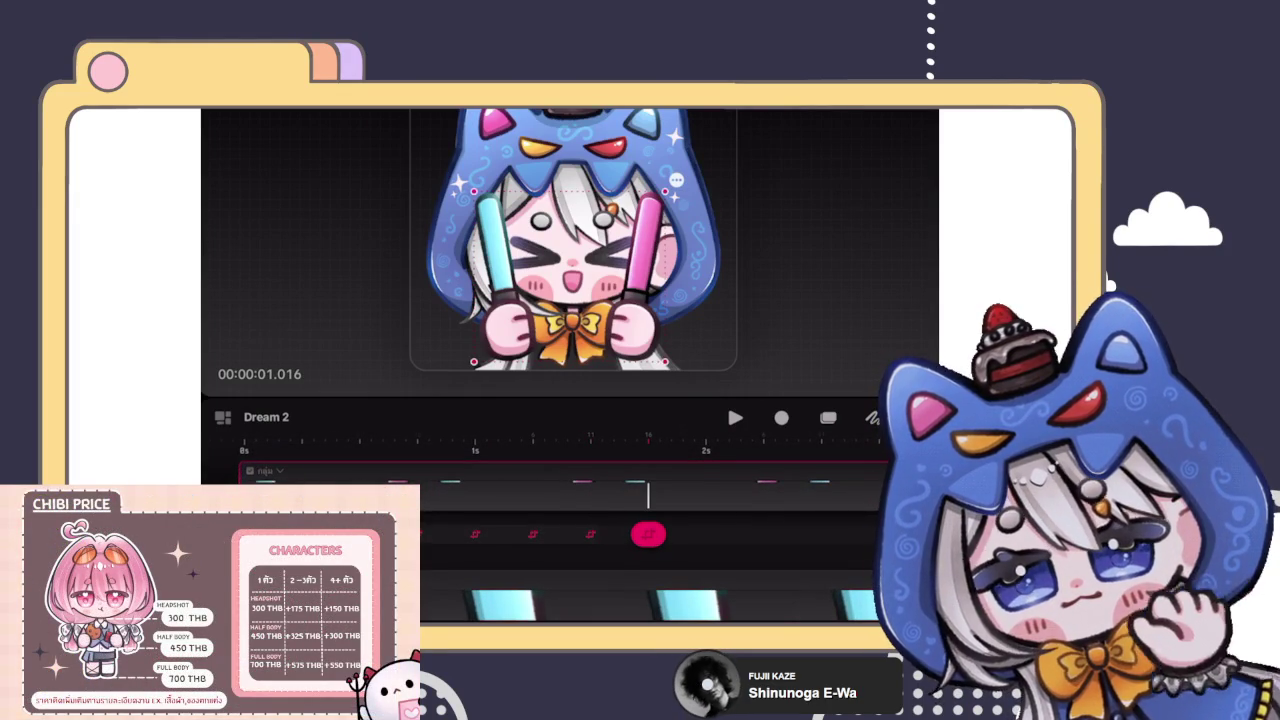
{"action": "key", "text": "space"}
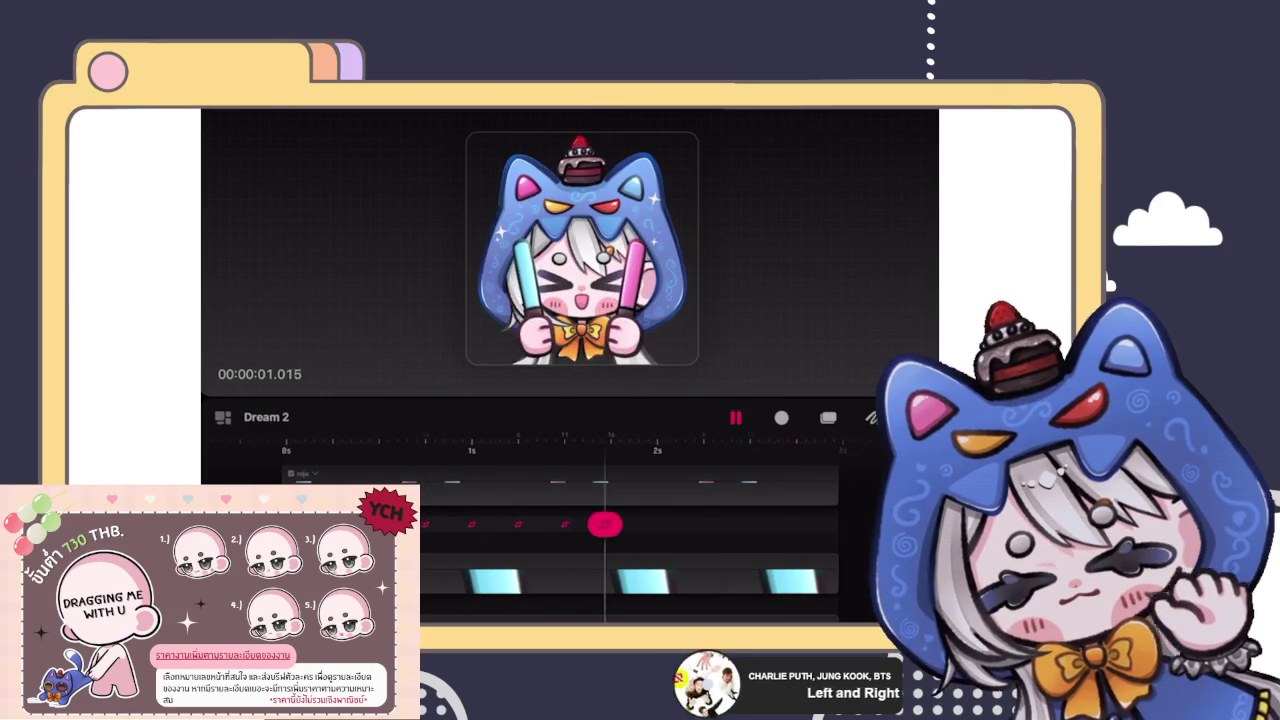
Step: Stop playback of the glowstick animation
{"action": "left_click", "coordinate": [546, 524]}
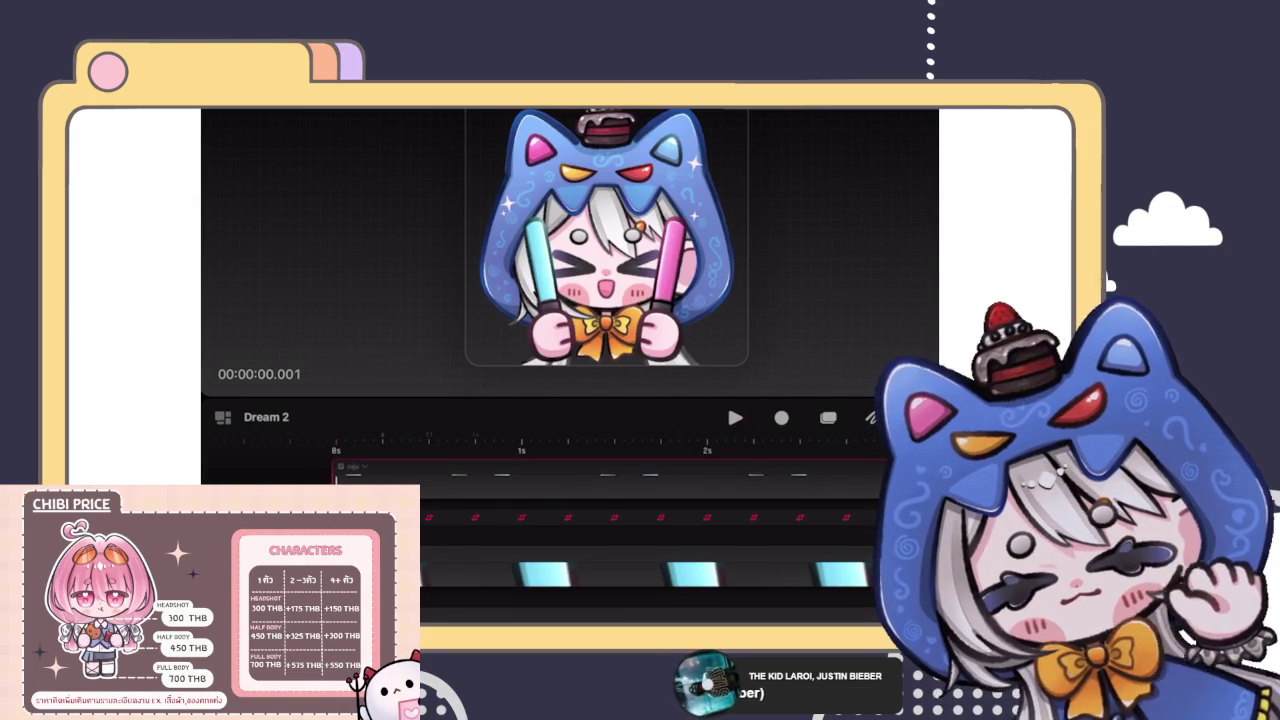
Step: Select the character clip, dismiss its action options and turn on Record
{"action": "left_click", "coordinate": [345, 475]}
{"action": "left_click", "coordinate": [274, 443]}
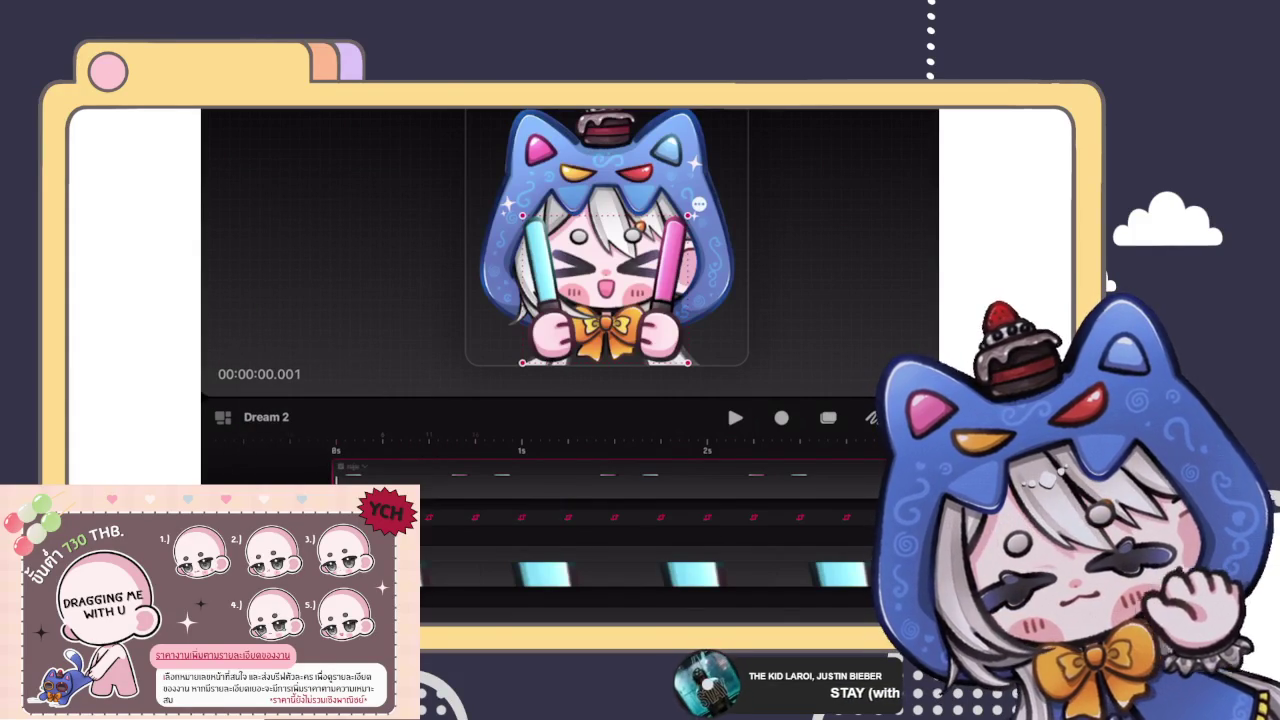
{"action": "left_click", "coordinate": [782, 417]}
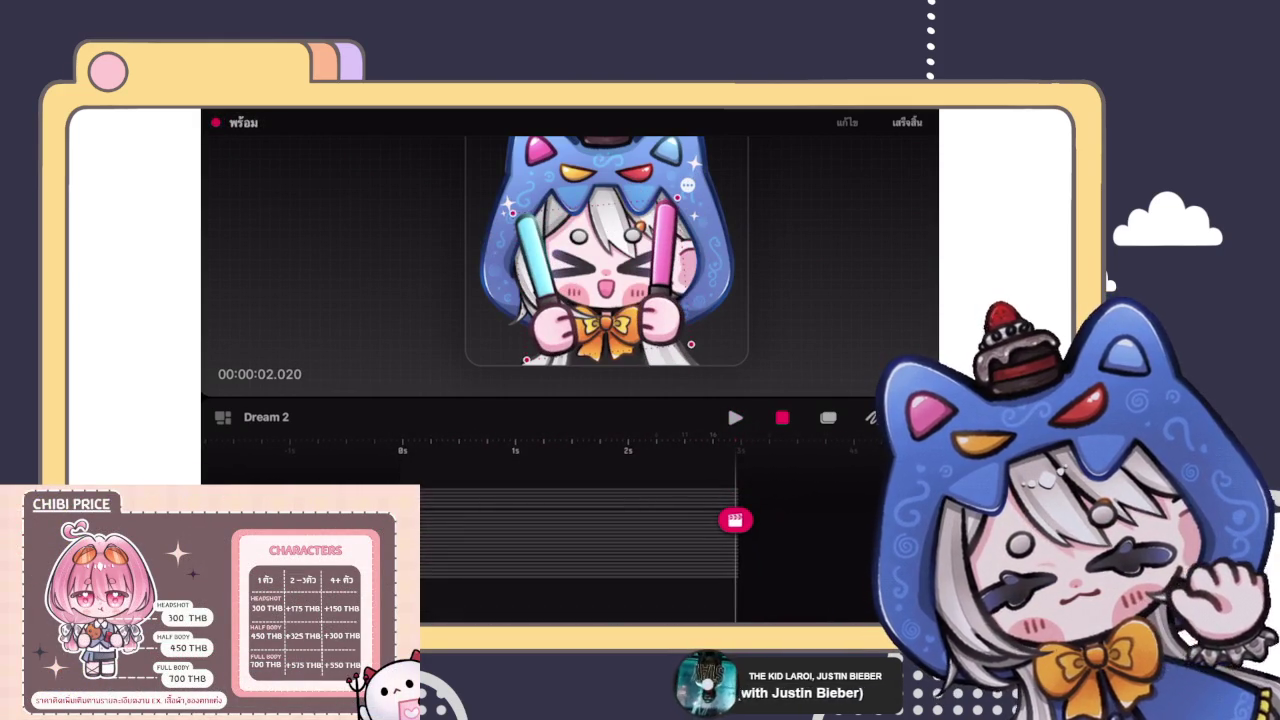
Step: Undo the rotation and its two added keyframes, then choose Edit anchor
{"action": "key", "text": "ctrl+z"}
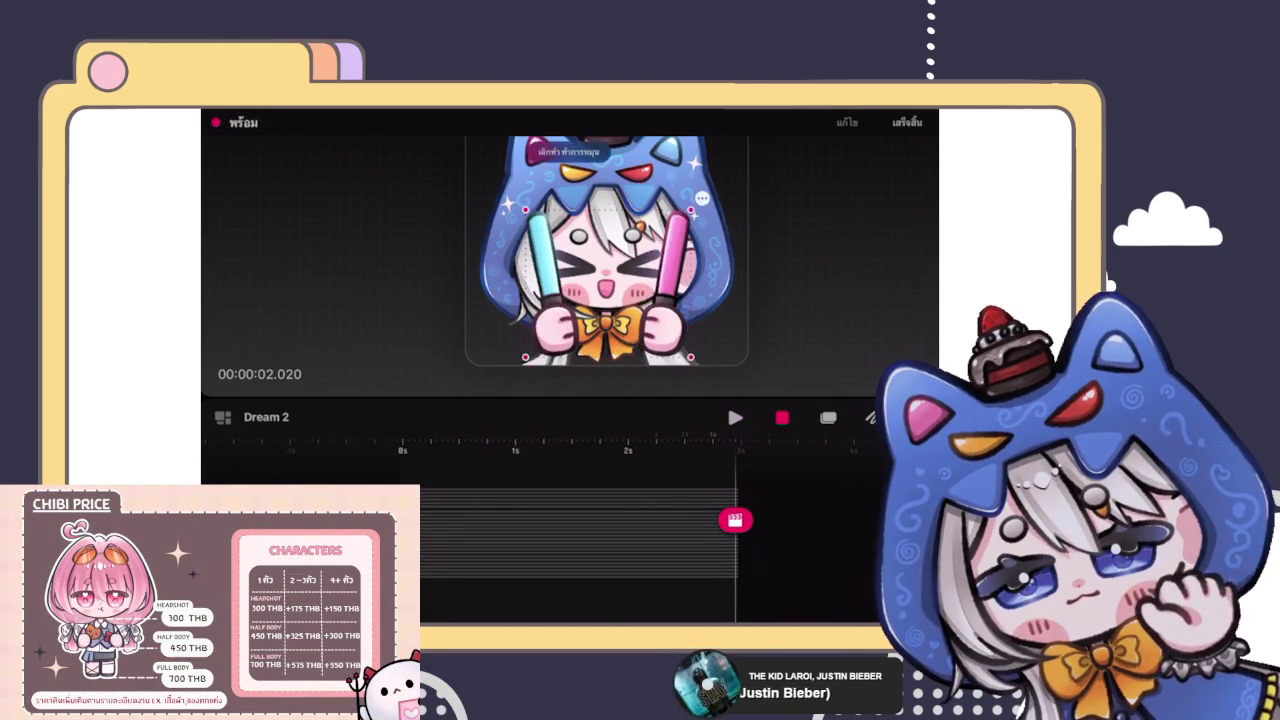
{"action": "key", "text": "ctrl+z"}
{"action": "key", "text": "ctrl+z"}
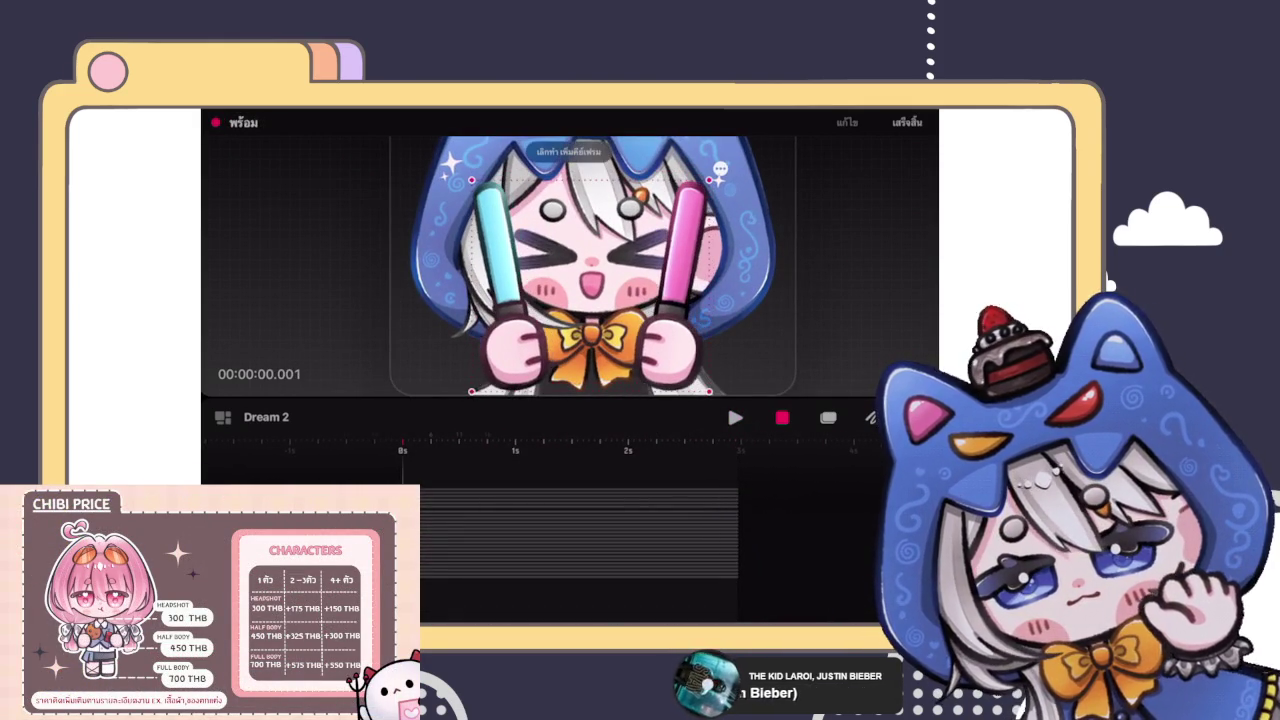
{"action": "key", "text": "ctrl+z"}
{"action": "key", "text": "ctrl+z"}
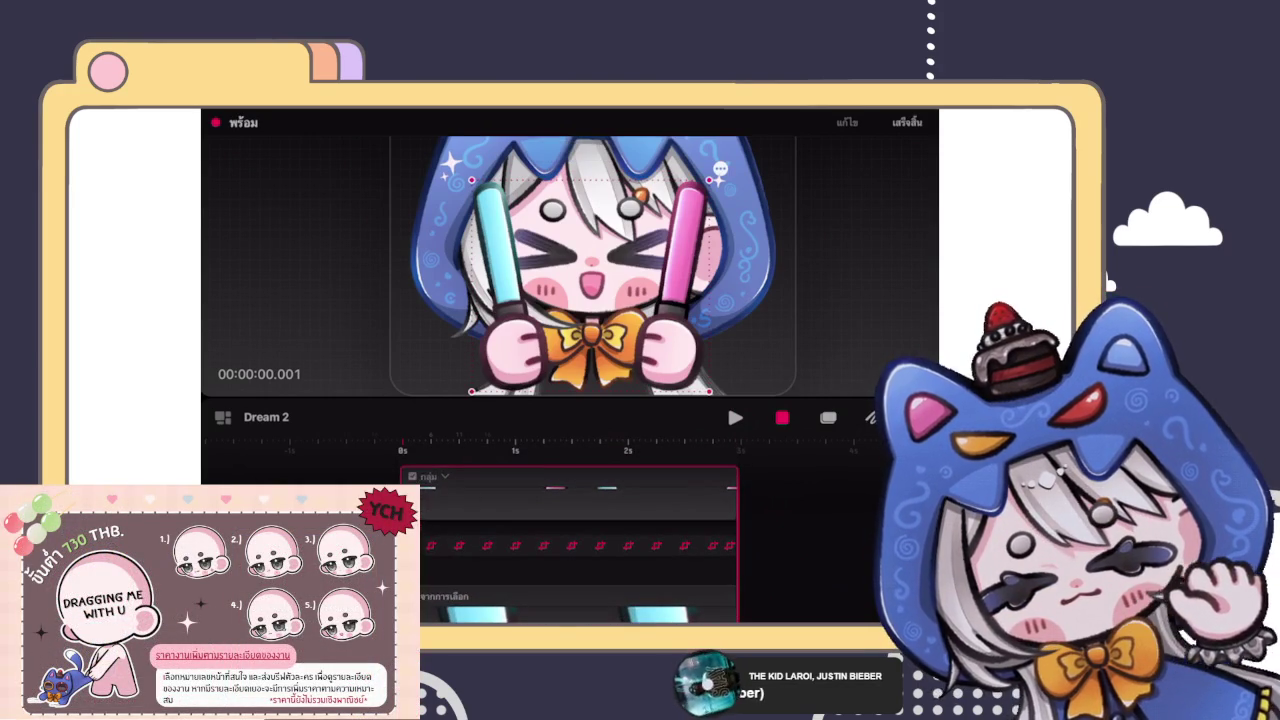
{"action": "left_click", "coordinate": [720, 170]}
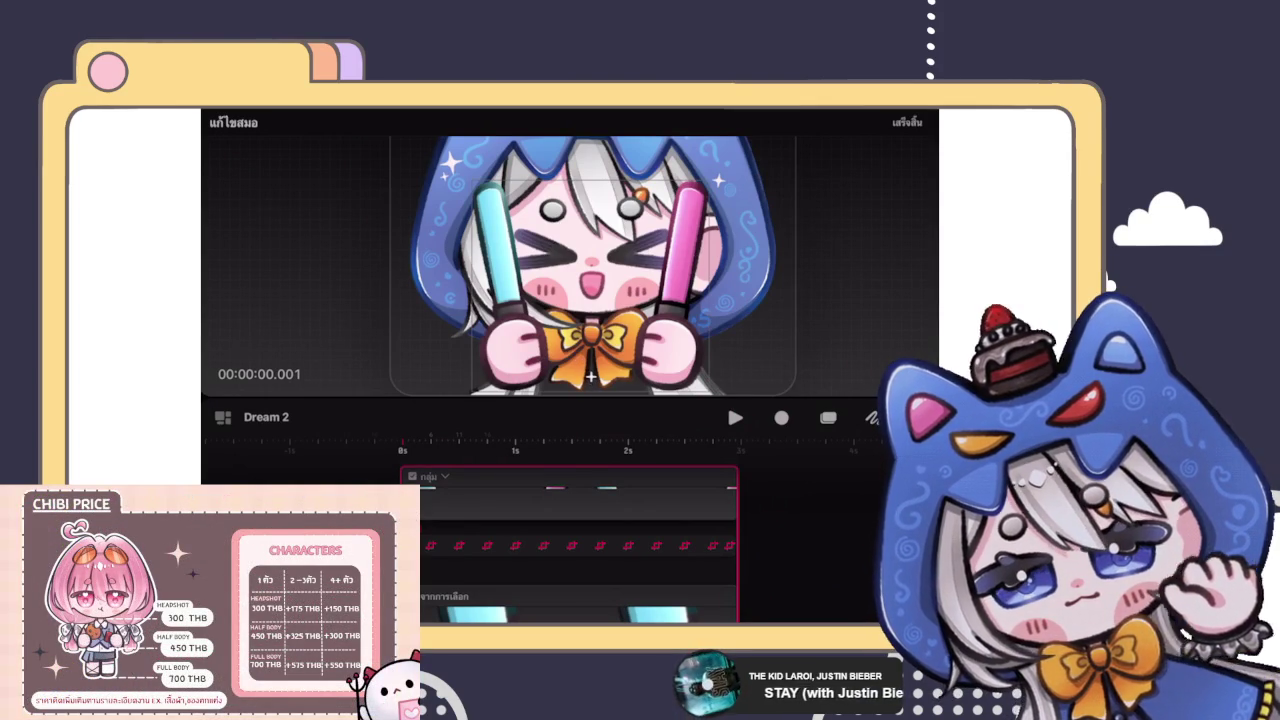
Step: Confirm the anchor, undo the rotation, and record a new take tilting the glowstick arms
{"action": "left_click", "coordinate": [590, 285]}
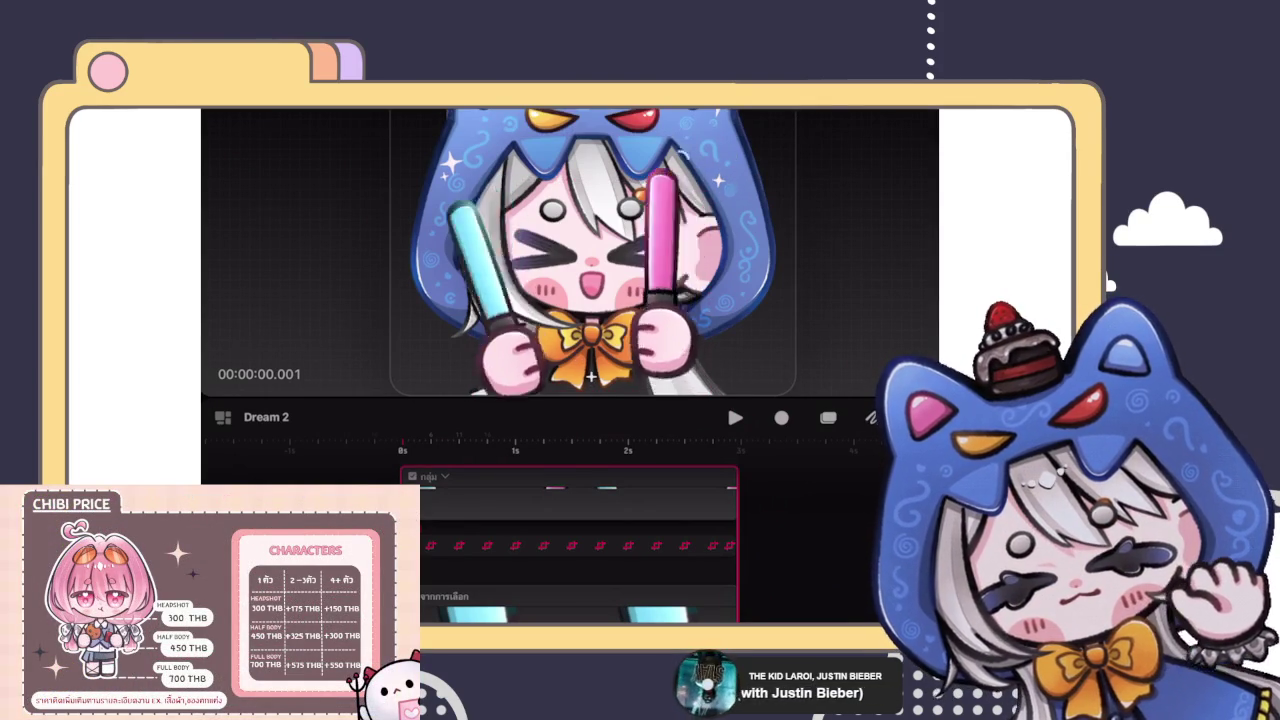
{"action": "key", "text": "ctrl+z"}
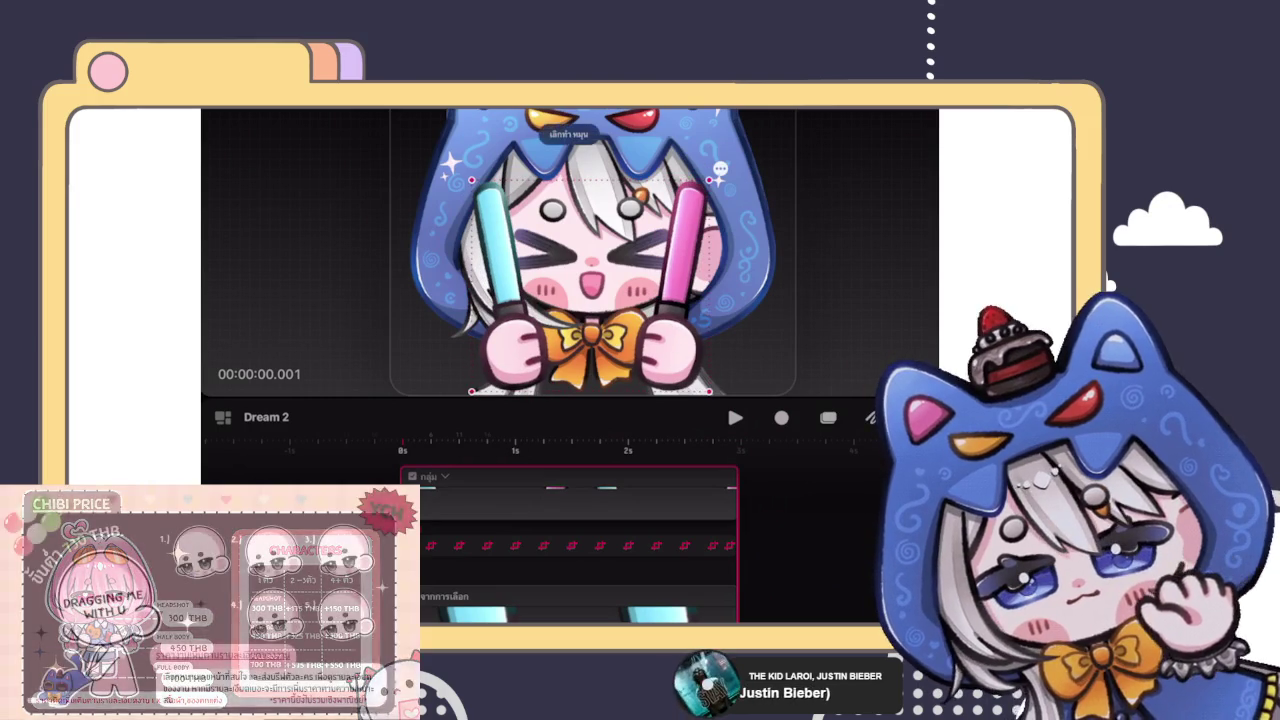
{"action": "left_click", "coordinate": [781, 417]}
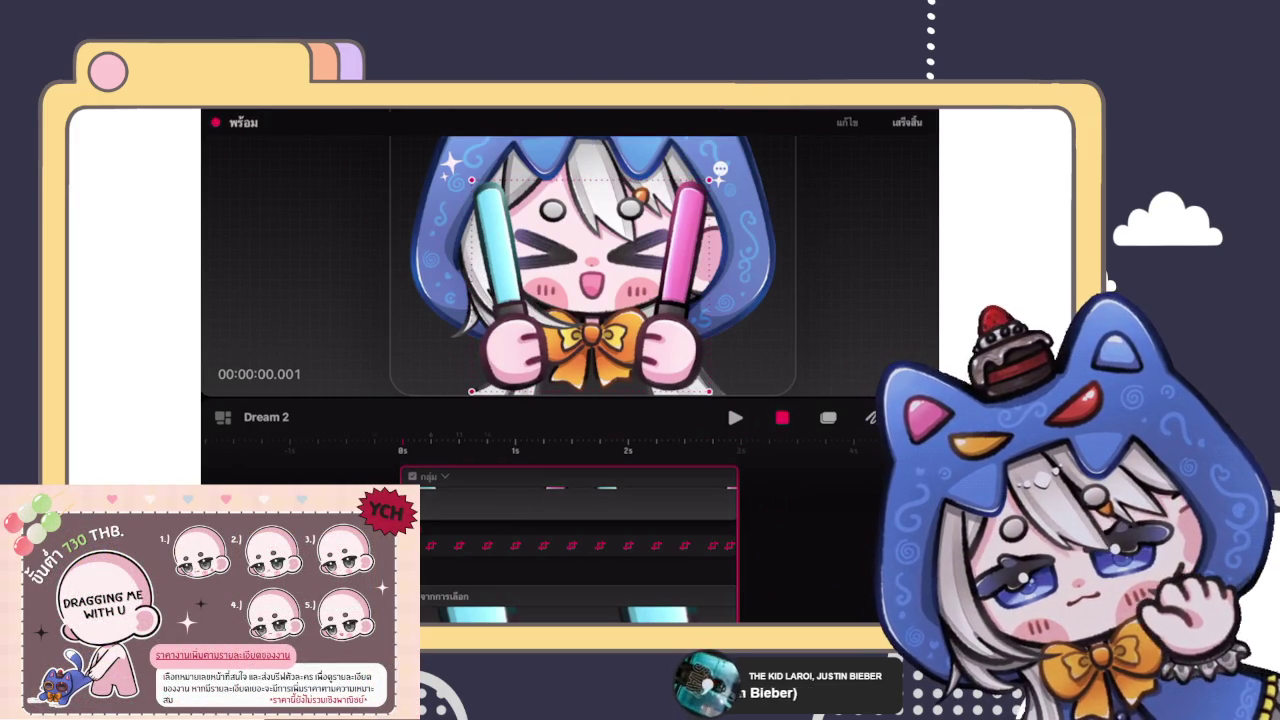
{"action": "left_click_drag", "start_coordinate": [590, 370], "coordinate": [591, 375]}
{"action": "left_click", "coordinate": [781, 417]}
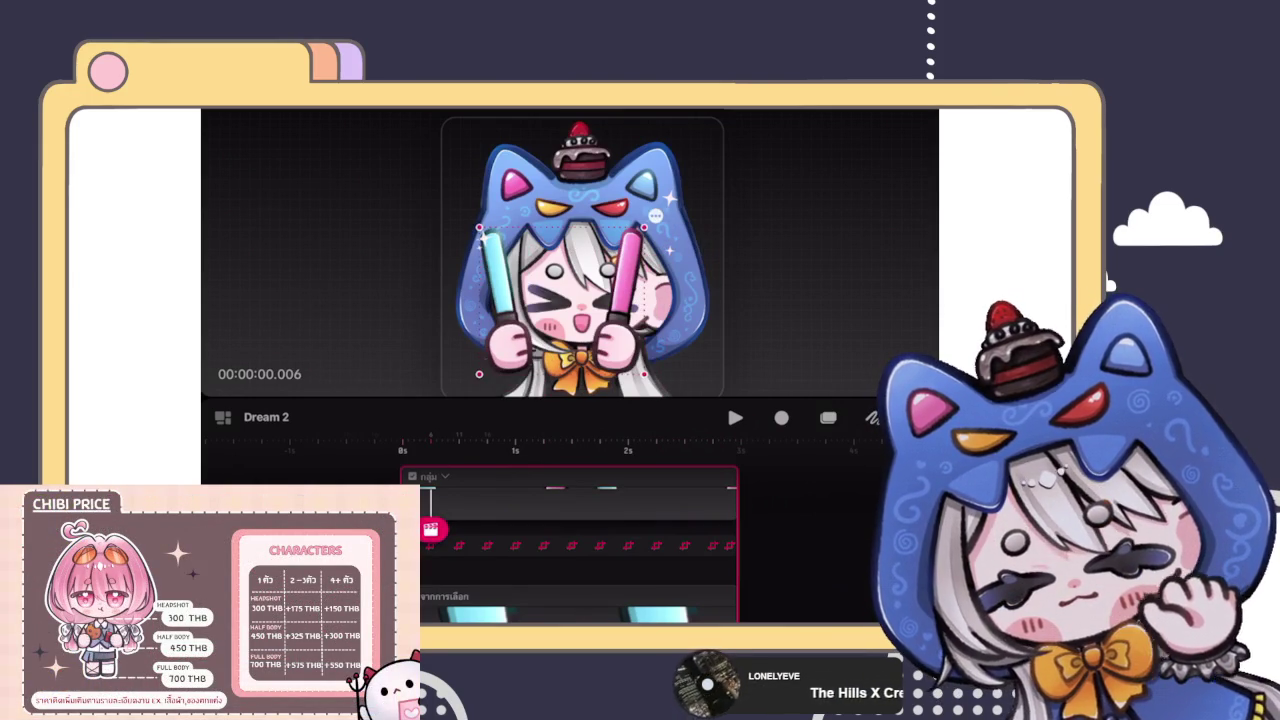
Step: Change the opening keyframes' type, check their Move and Scale values, and play the waving
{"action": "left_click", "coordinate": [430, 528]}
{"action": "left_click", "coordinate": [372, 448]}
{"action": "left_click", "coordinate": [372, 271]}
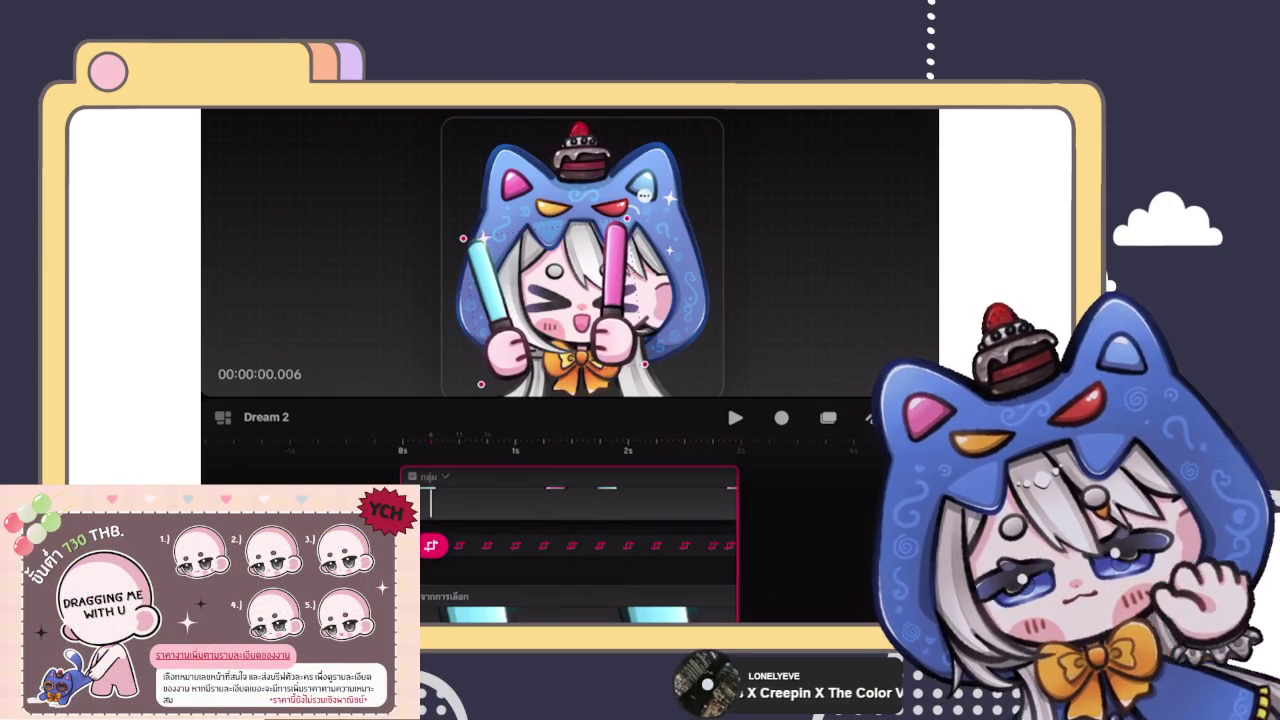
{"action": "left_click", "coordinate": [459, 545]}
{"action": "key", "text": "Escape"}
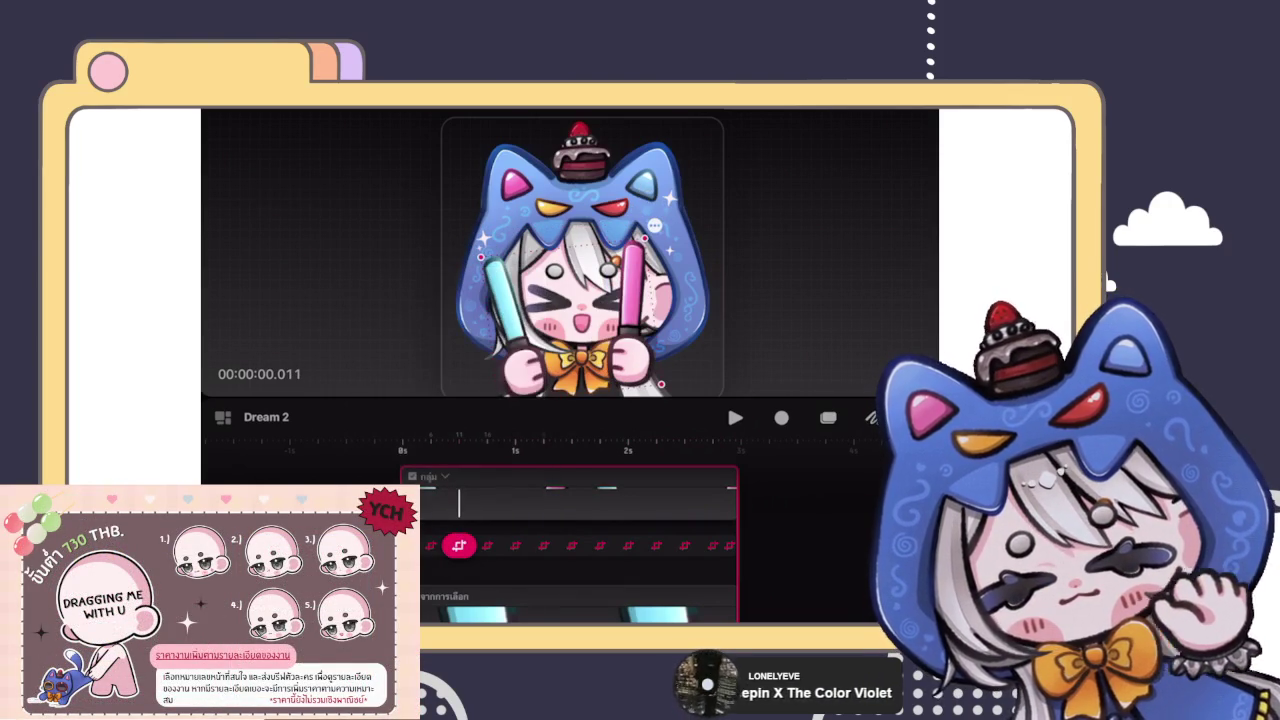
{"action": "key", "text": "space"}
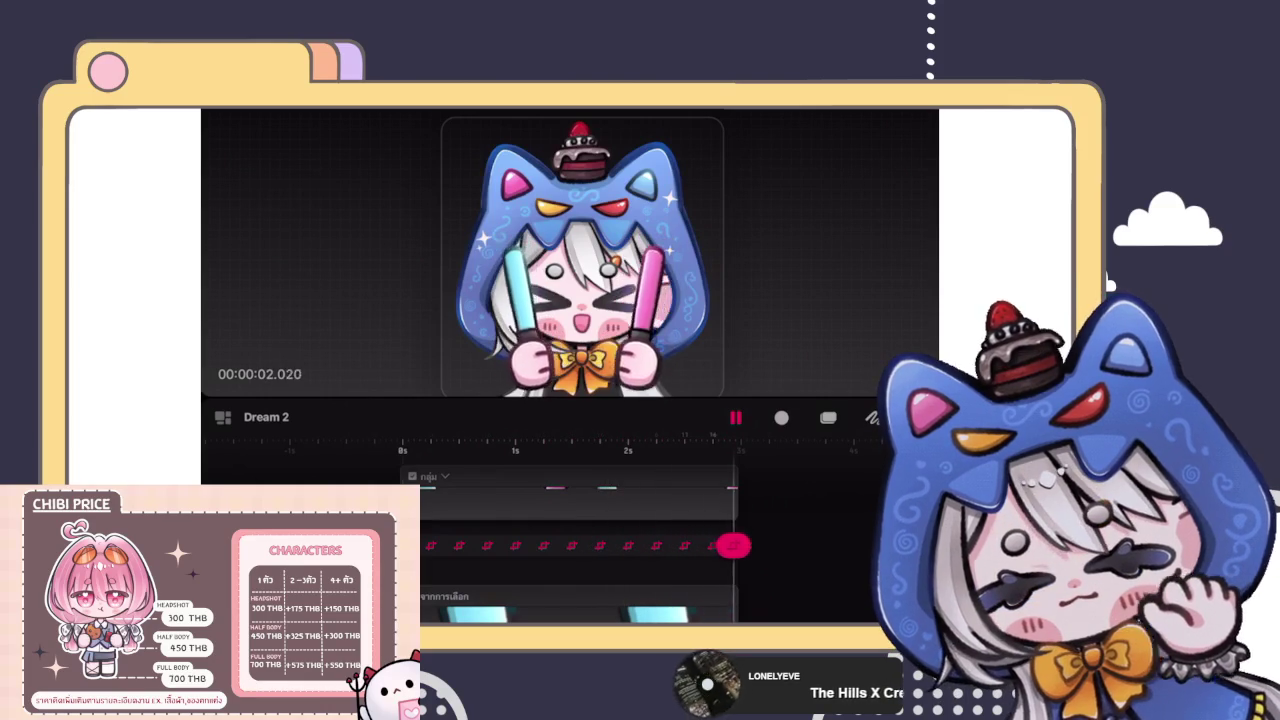
{"action": "left_click", "coordinate": [570, 500]}
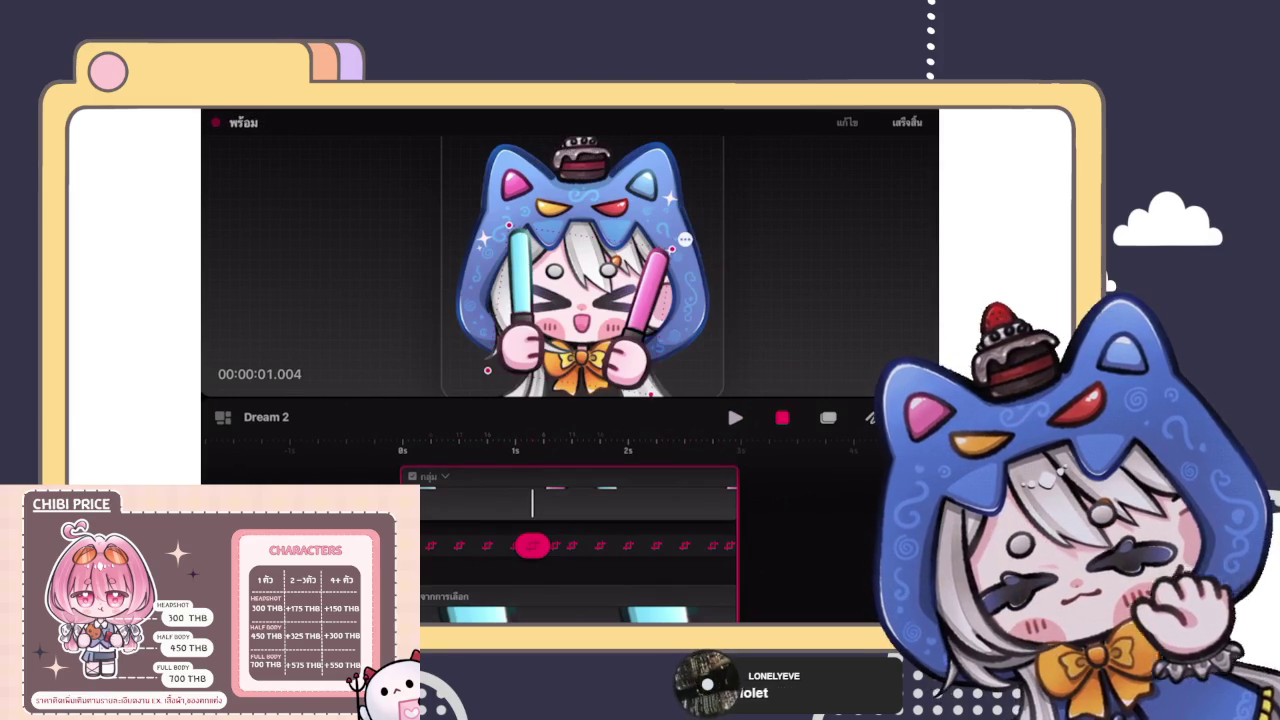
Step: Scrub through frames around 0–2 s, replay from the start, then open Dream 2's settings
{"action": "left_click", "coordinate": [577, 500]}
{"action": "mouse_move", "coordinate": [577, 545]}
{"action": "left_mouse_down"}
{"action": "mouse_move", "coordinate": [558, 518]}
{"action": "mouse_move", "coordinate": [449, 518]}
{"action": "mouse_move", "coordinate": [623, 518]}
{"action": "mouse_move", "coordinate": [446, 518]}
{"action": "mouse_move", "coordinate": [623, 509]}
{"action": "mouse_move", "coordinate": [434, 500]}
{"action": "mouse_move", "coordinate": [614, 505]}
{"action": "left_mouse_up"}
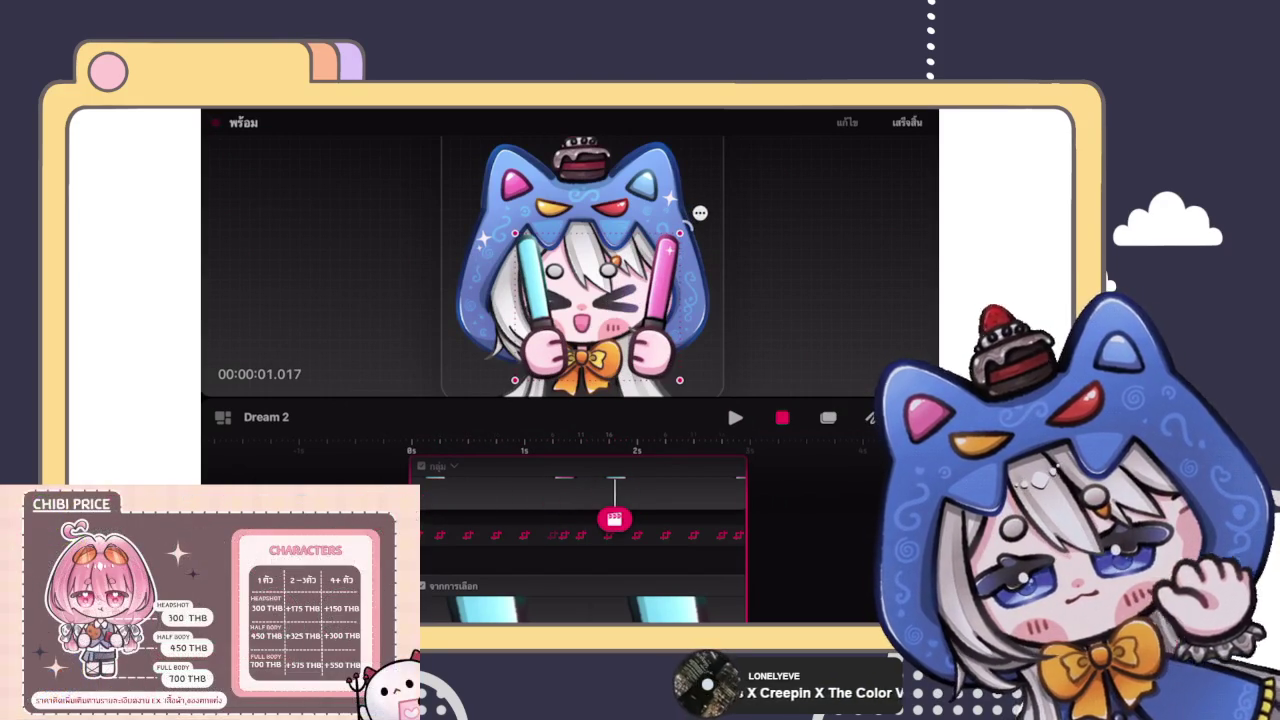
{"action": "key", "text": "space"}
{"action": "mouse_move", "coordinate": [688, 518]}
{"action": "left_mouse_down"}
{"action": "mouse_move", "coordinate": [620, 510]}
{"action": "mouse_move", "coordinate": [690, 505]}
{"action": "mouse_move", "coordinate": [651, 518]}
{"action": "mouse_move", "coordinate": [445, 520]}
{"action": "mouse_move", "coordinate": [737, 510]}
{"action": "mouse_move", "coordinate": [449, 523]}
{"action": "mouse_move", "coordinate": [709, 508]}
{"action": "mouse_move", "coordinate": [443, 507]}
{"action": "mouse_move", "coordinate": [513, 511]}
{"action": "left_mouse_up"}
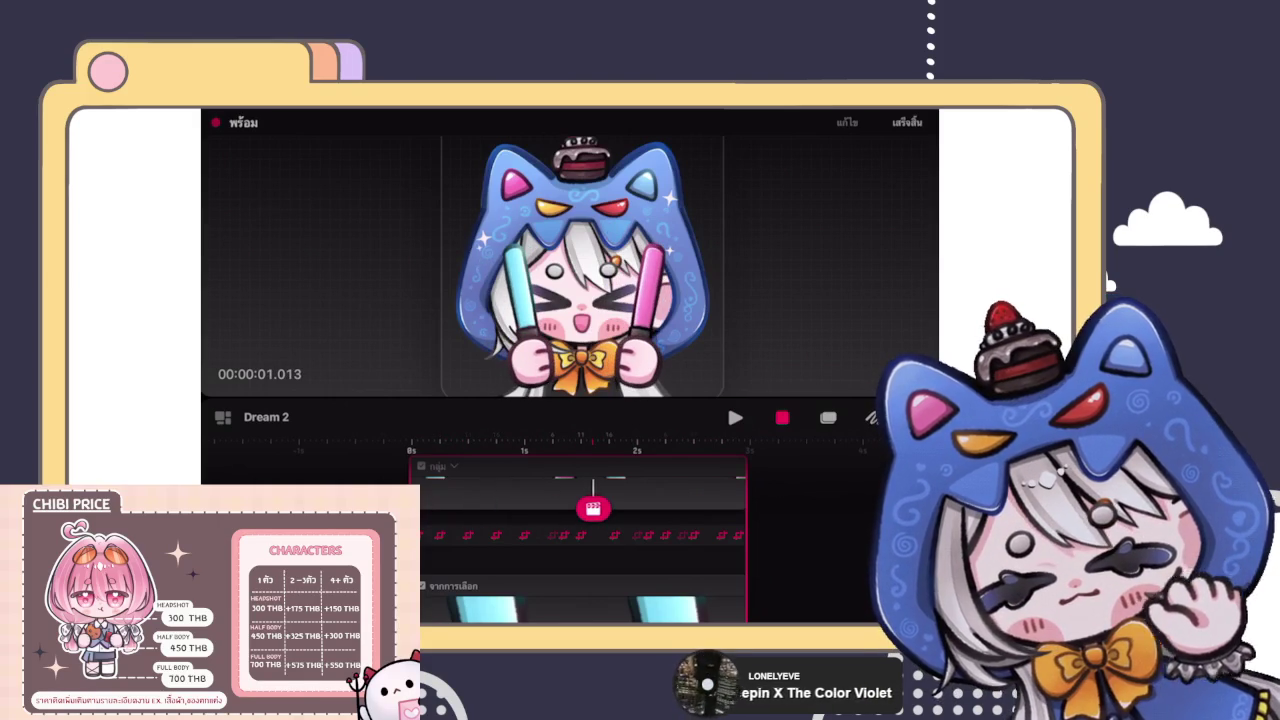
{"action": "left_click_drag", "start_coordinate": [593, 508], "coordinate": [619, 510]}
{"action": "mouse_move", "coordinate": [721, 499]}
{"action": "left_mouse_down"}
{"action": "mouse_move", "coordinate": [477, 500]}
{"action": "mouse_move", "coordinate": [651, 500]}
{"action": "mouse_move", "coordinate": [449, 502]}
{"action": "mouse_move", "coordinate": [423, 518]}
{"action": "left_mouse_up"}
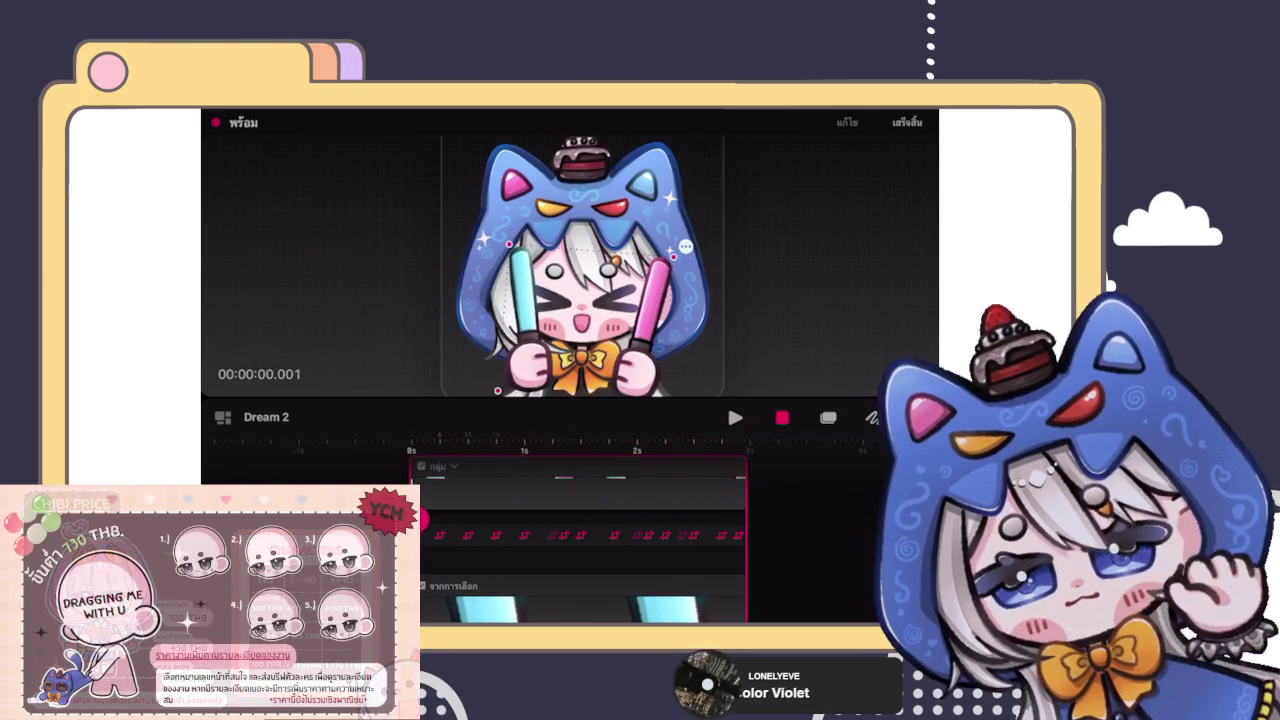
{"action": "key", "text": "space"}
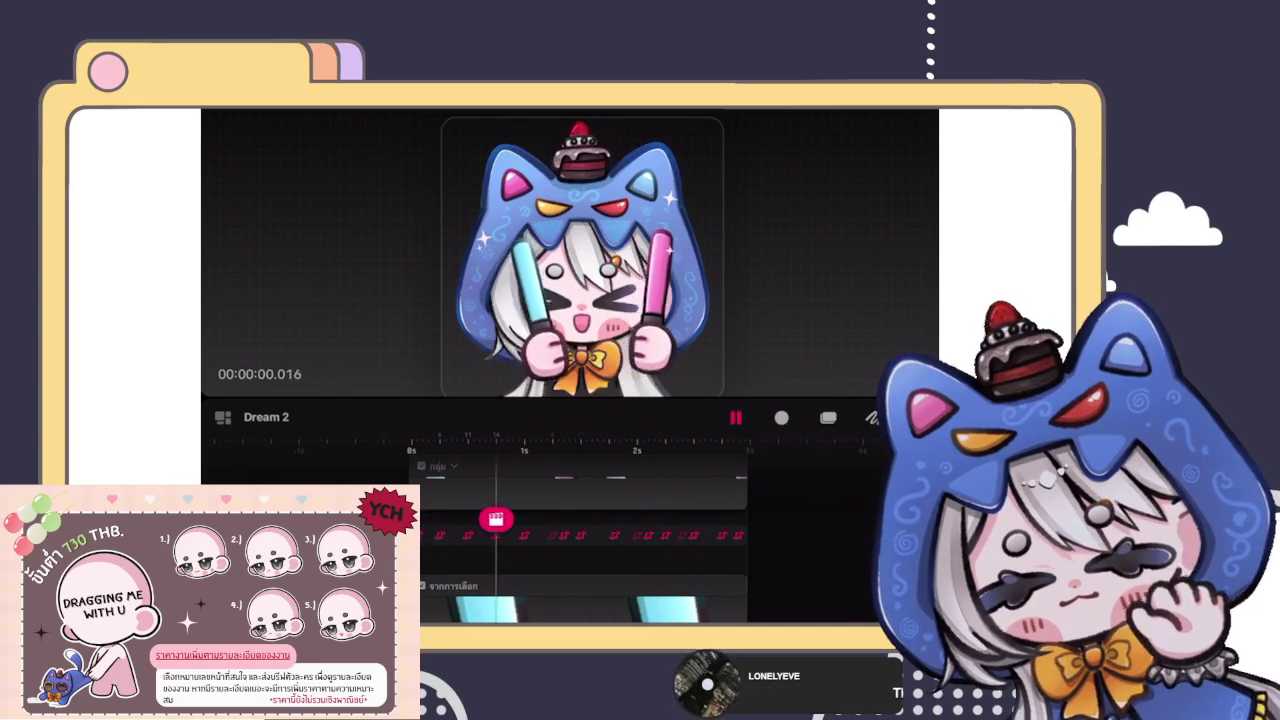
{"action": "left_click", "coordinate": [266, 416]}
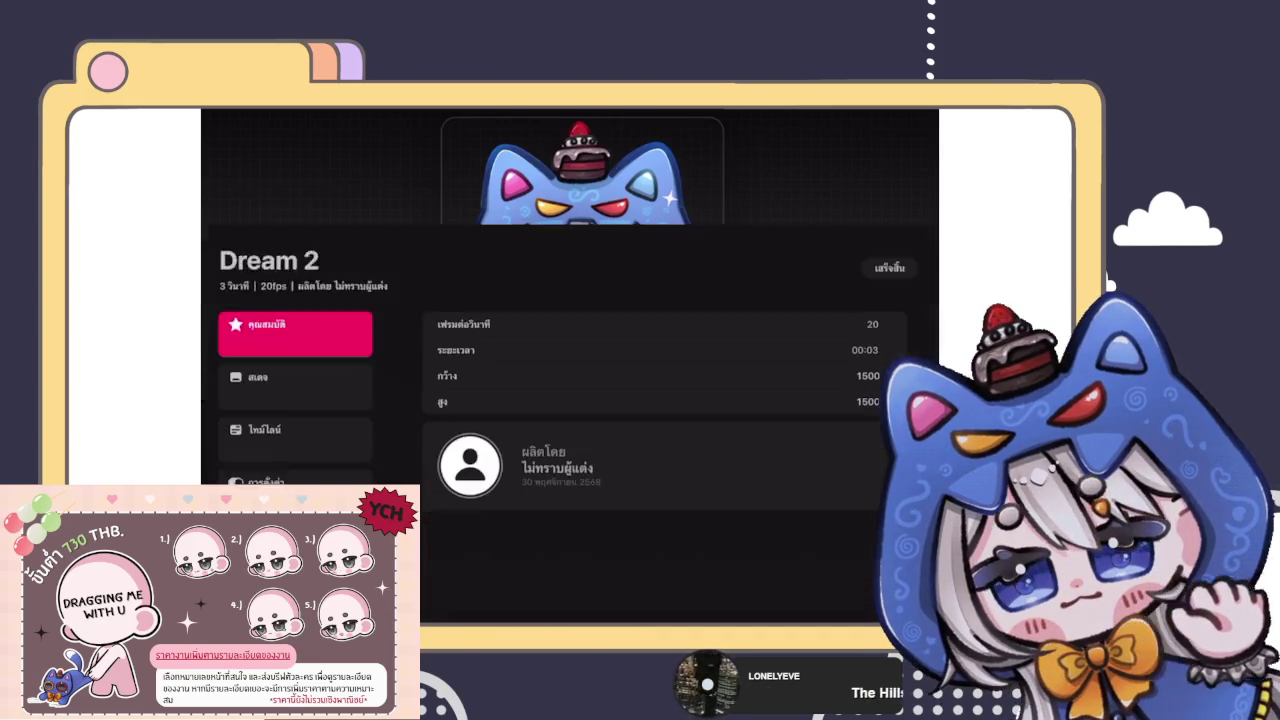
Step: Set Dream 2's timeline playback to Ping-Pong, then show the 2 s keyframe's move values
{"action": "left_click", "coordinate": [295, 270]}
{"action": "left_click", "coordinate": [295, 323]}
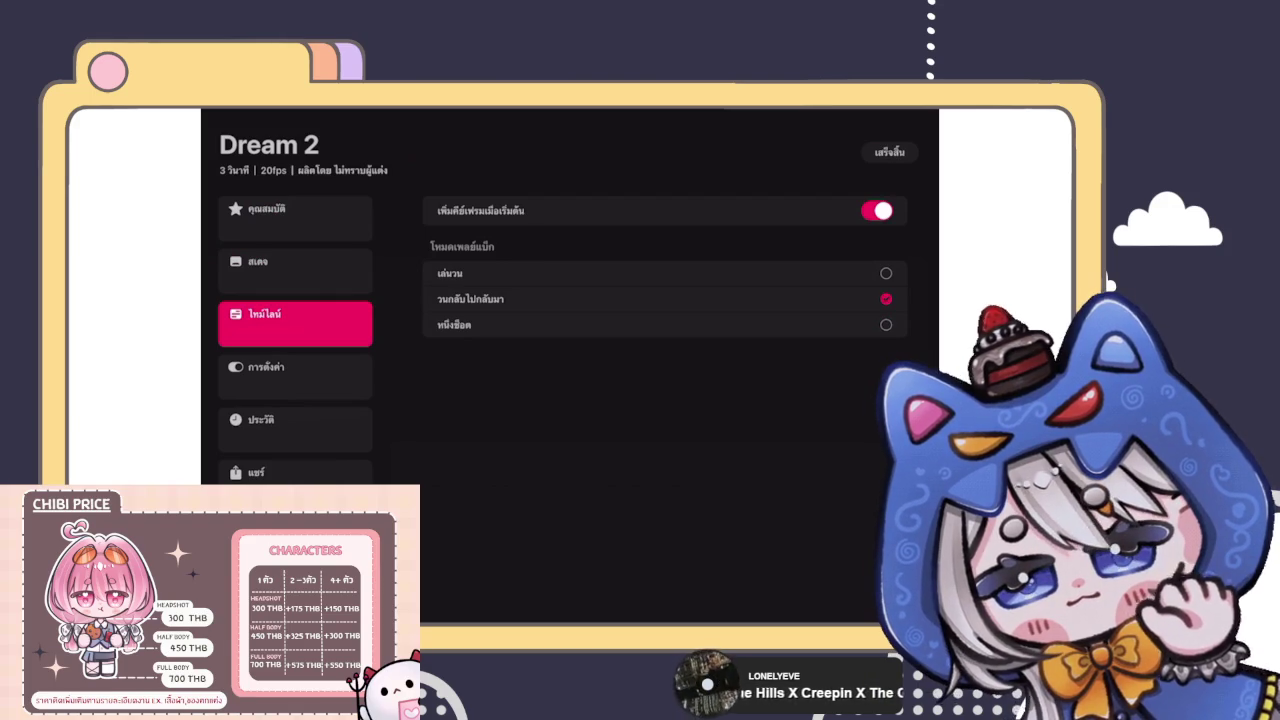
{"action": "left_click", "coordinate": [889, 152]}
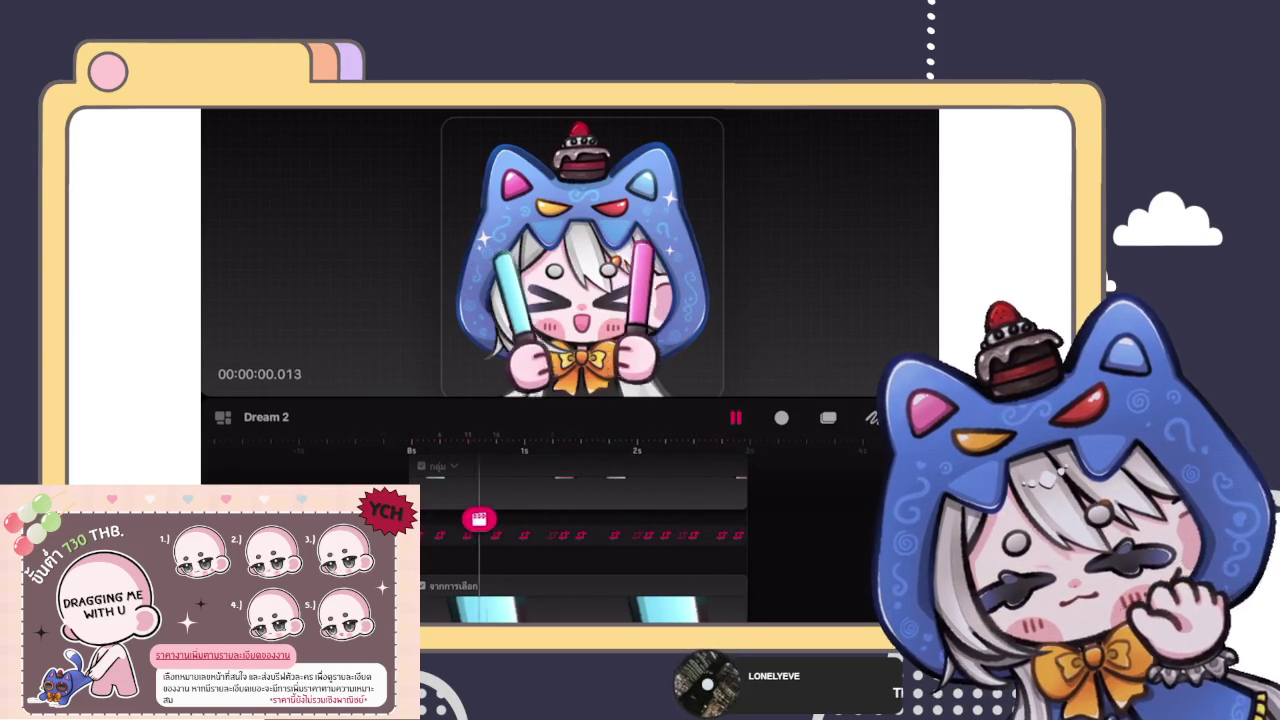
{"action": "left_click", "coordinate": [648, 535]}
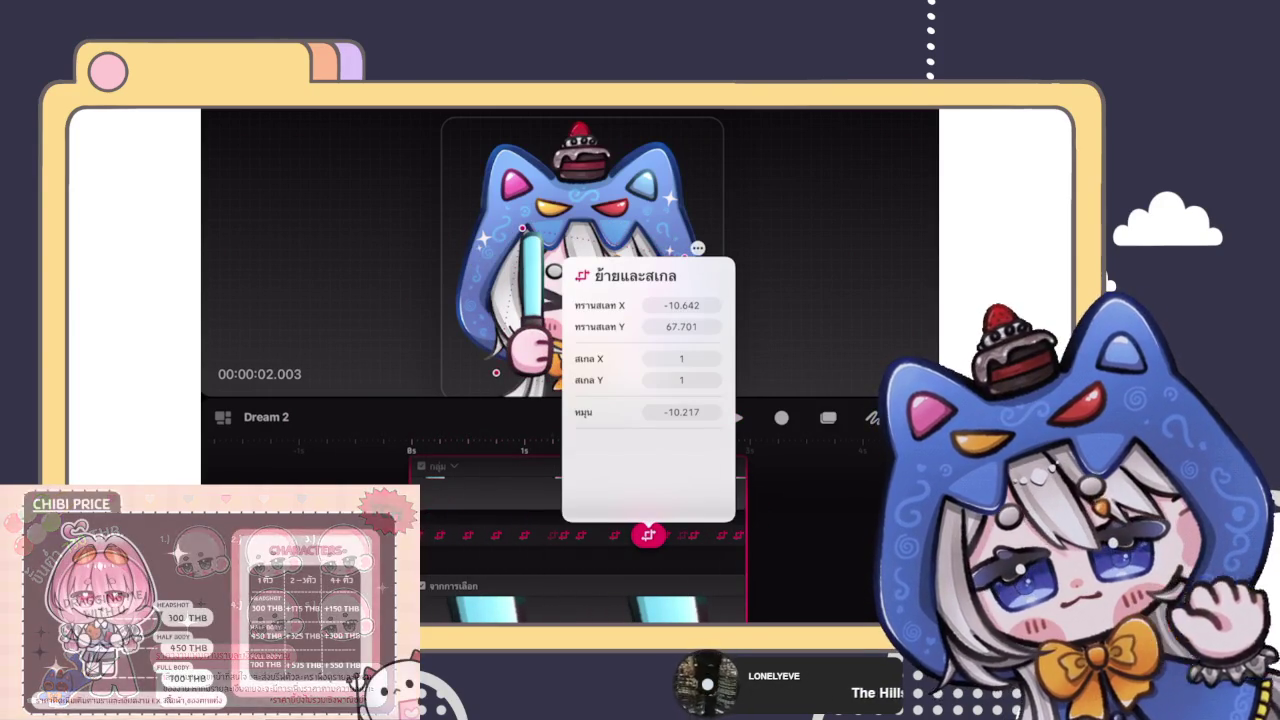
{"action": "left_click", "coordinate": [449, 535]}
{"action": "left_click", "coordinate": [648, 535]}
{"action": "left_click", "coordinate": [449, 535]}
{"action": "left_click", "coordinate": [527, 535]}
{"action": "left_click", "coordinate": [555, 535]}
{"action": "left_click", "coordinate": [614, 535]}
{"action": "left_click", "coordinate": [438, 535]}
{"action": "left_click", "coordinate": [424, 535]}
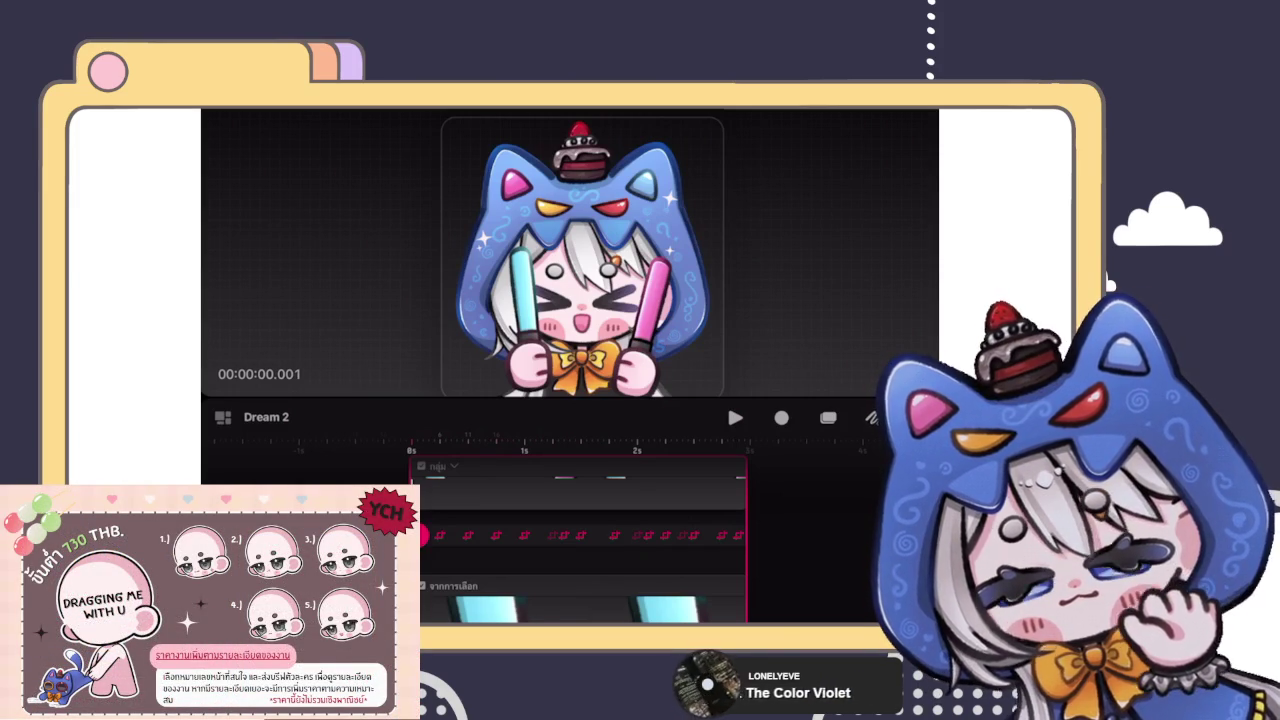
{"action": "key", "text": "space"}
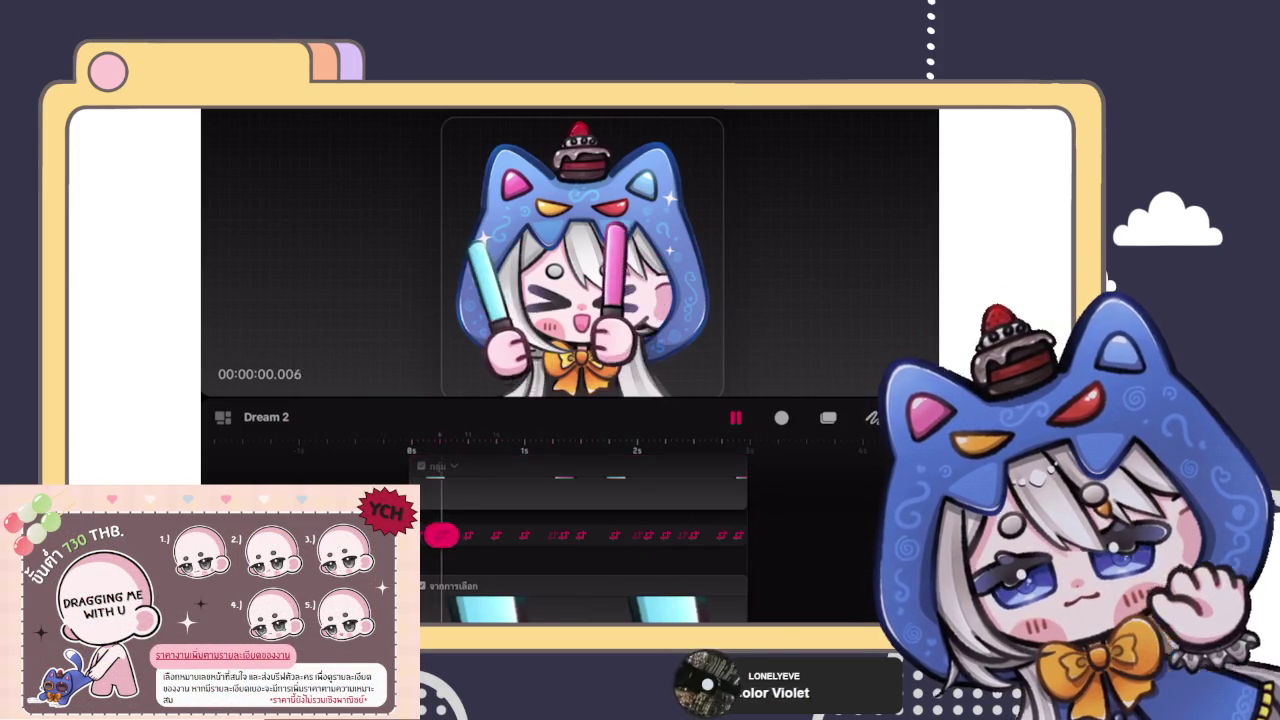
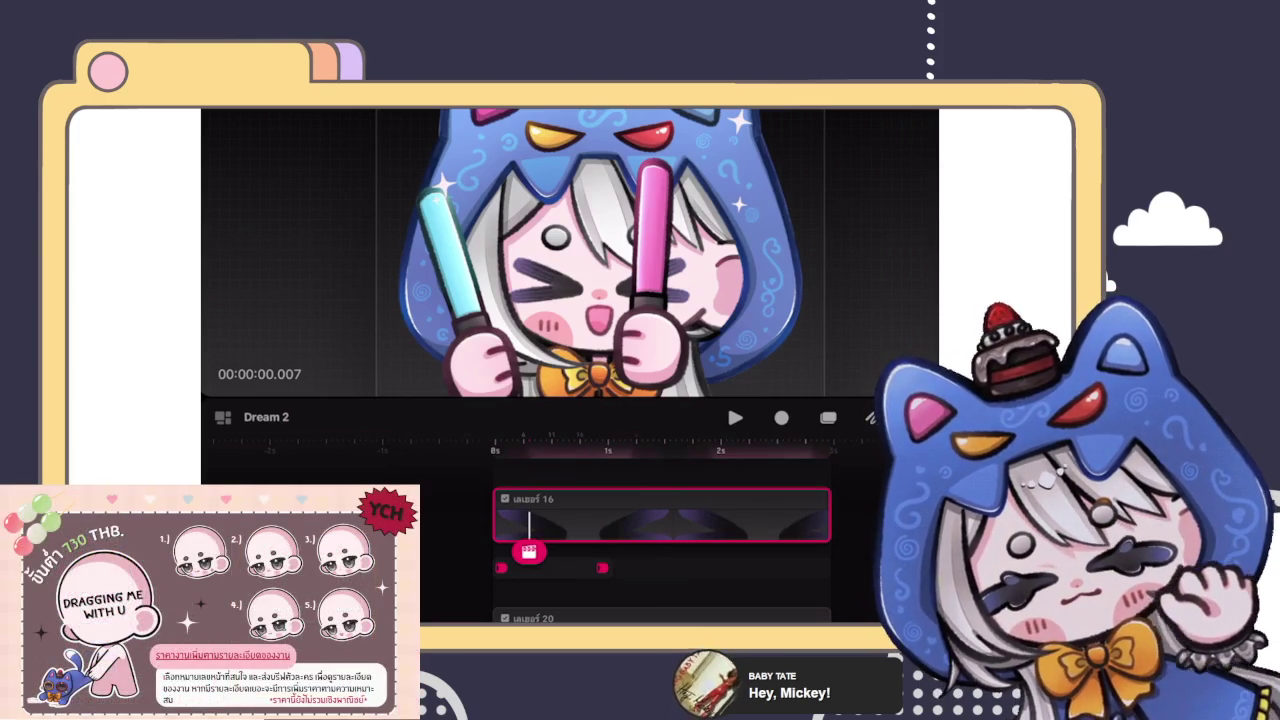
Step: Preview the glowstick motion and park the playhead at about the 2-second mark
{"action": "mouse_move", "coordinate": [529, 551]}
{"action": "left_mouse_down"}
{"action": "mouse_move", "coordinate": [500, 543]}
{"action": "mouse_move", "coordinate": [617, 529]}
{"action": "mouse_move", "coordinate": [505, 526]}
{"action": "mouse_move", "coordinate": [600, 526]}
{"action": "mouse_move", "coordinate": [596, 551]}
{"action": "left_mouse_up"}
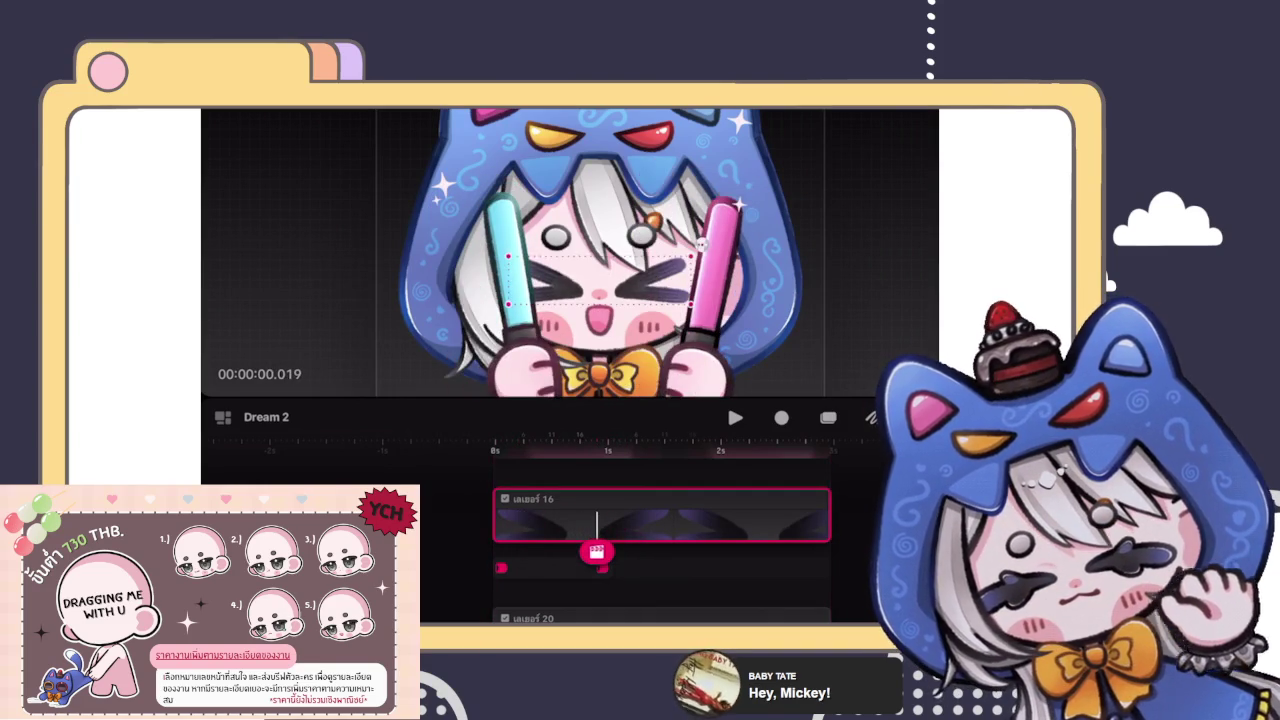
{"action": "scroll", "coordinate": [606, 250], "scroll_direction": "down", "scroll_amount": 3}
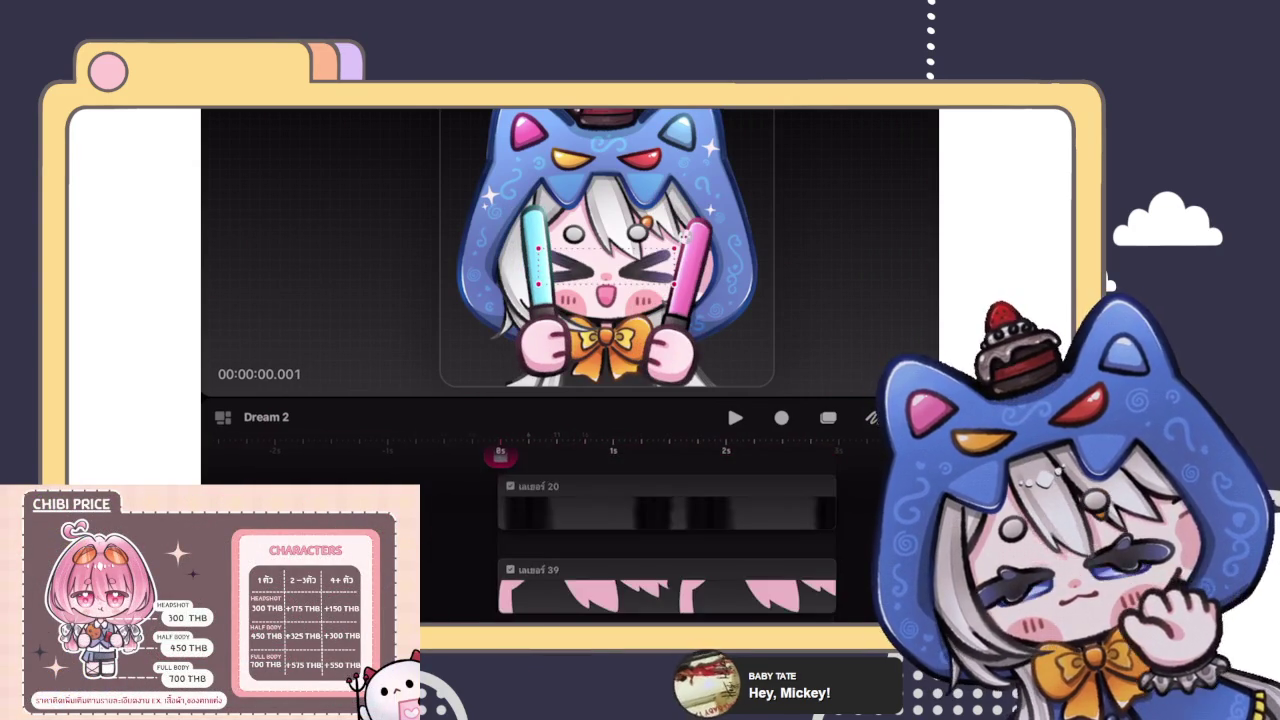
{"action": "scroll", "coordinate": [660, 530], "scroll_direction": "down", "scroll_amount": 5}
{"action": "scroll", "coordinate": [610, 520], "scroll_direction": "up", "scroll_amount": 2}
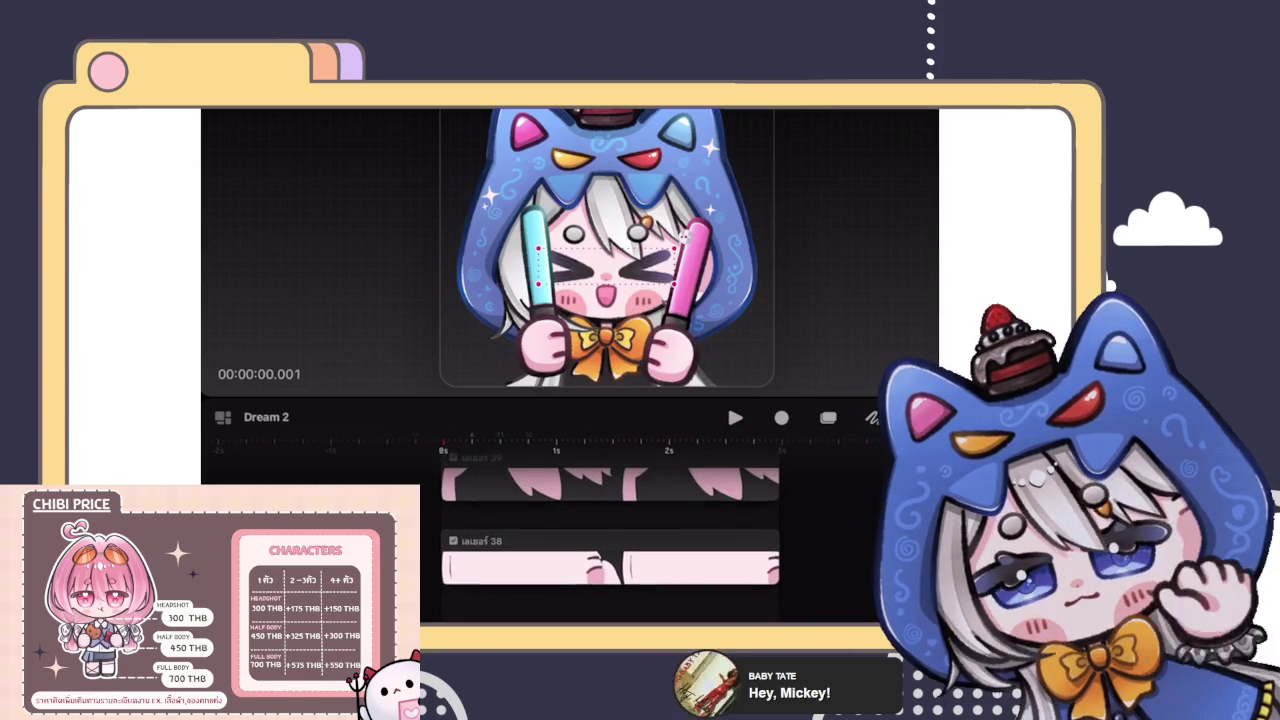
{"action": "scroll", "coordinate": [610, 530], "scroll_direction": "down", "scroll_amount": 3}
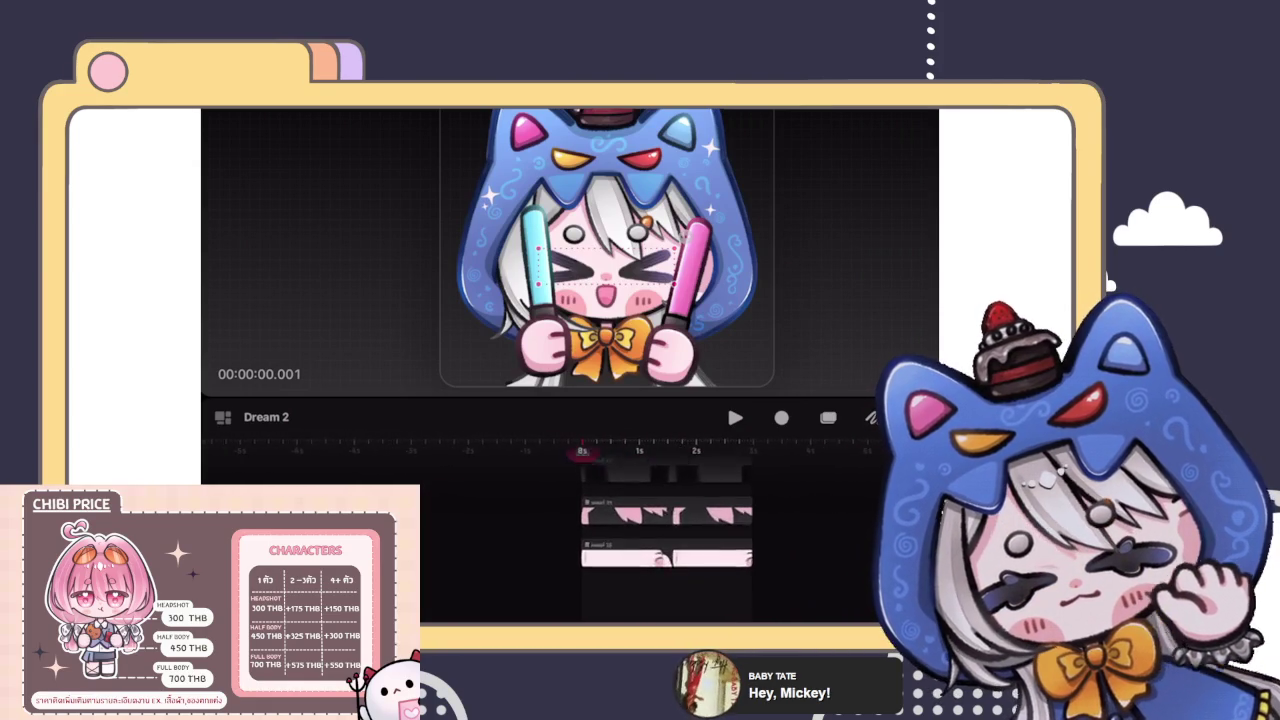
{"action": "scroll", "coordinate": [690, 520], "scroll_direction": "up", "scroll_amount": 3}
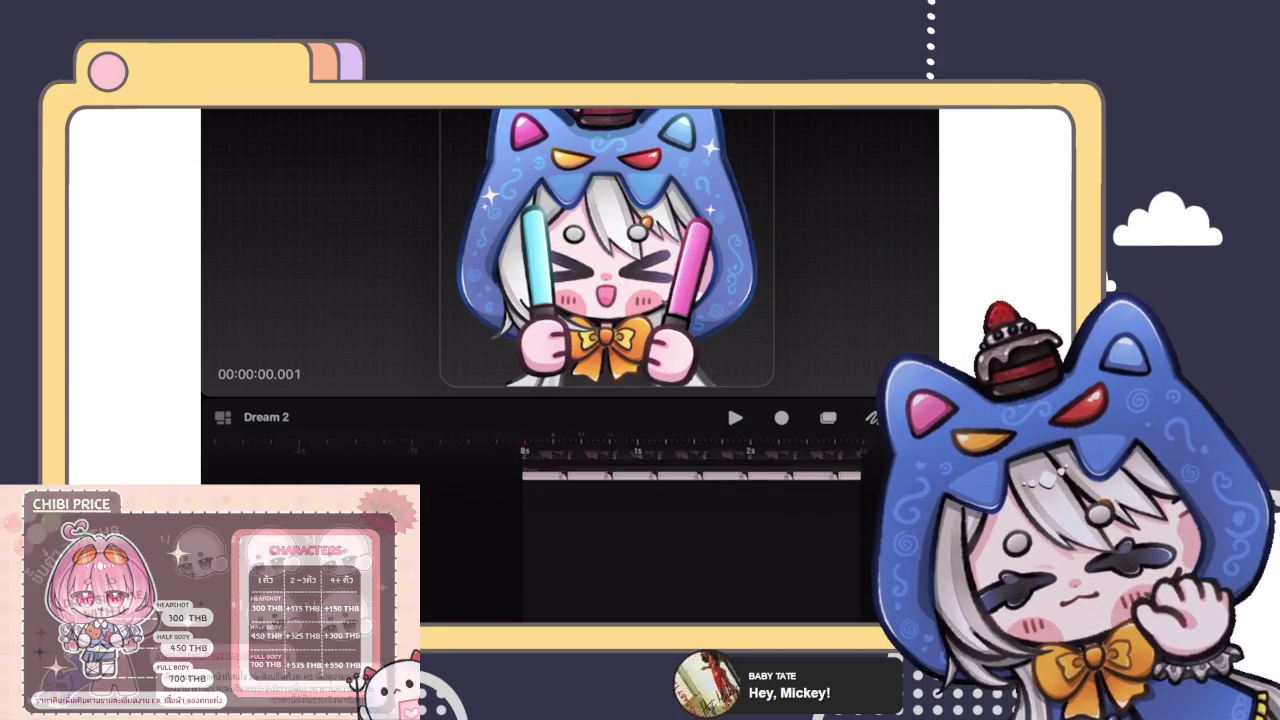
{"action": "scroll", "coordinate": [640, 510], "scroll_direction": "right", "scroll_amount": 2}
{"action": "scroll", "coordinate": [600, 520], "scroll_direction": "up", "scroll_amount": 2}
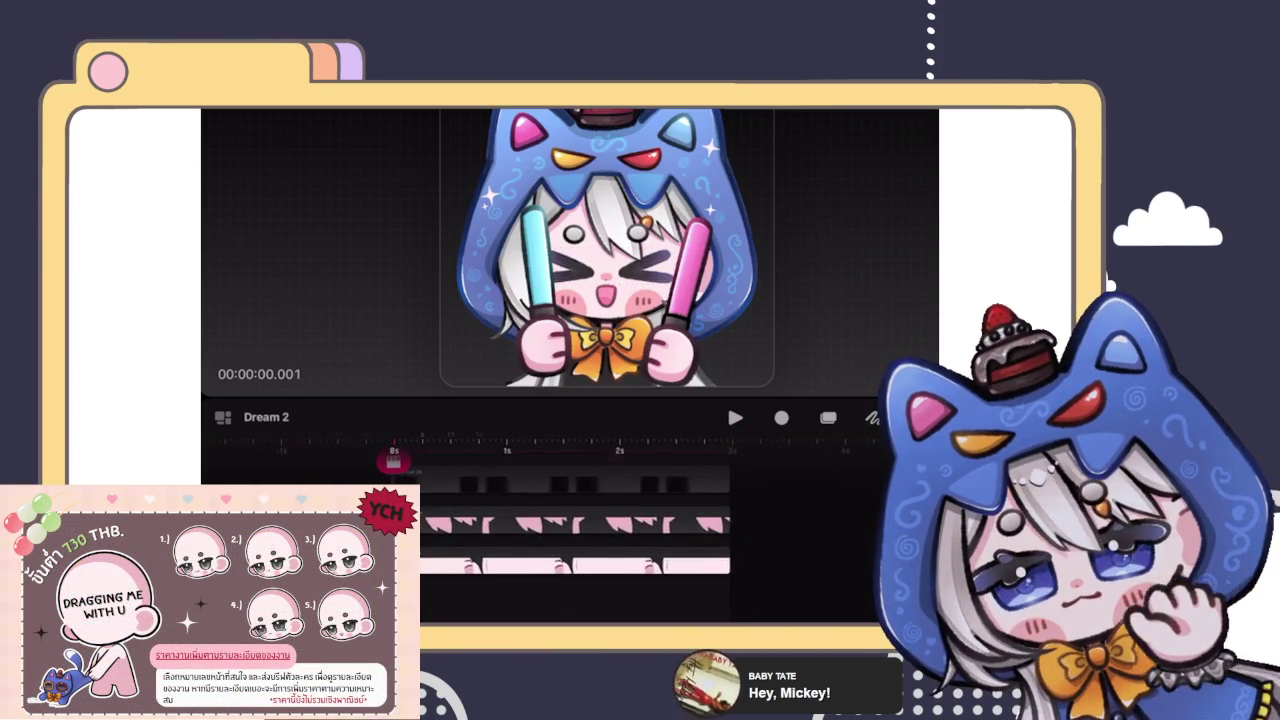
{"action": "scroll", "coordinate": [580, 520], "scroll_direction": "down", "scroll_amount": 1}
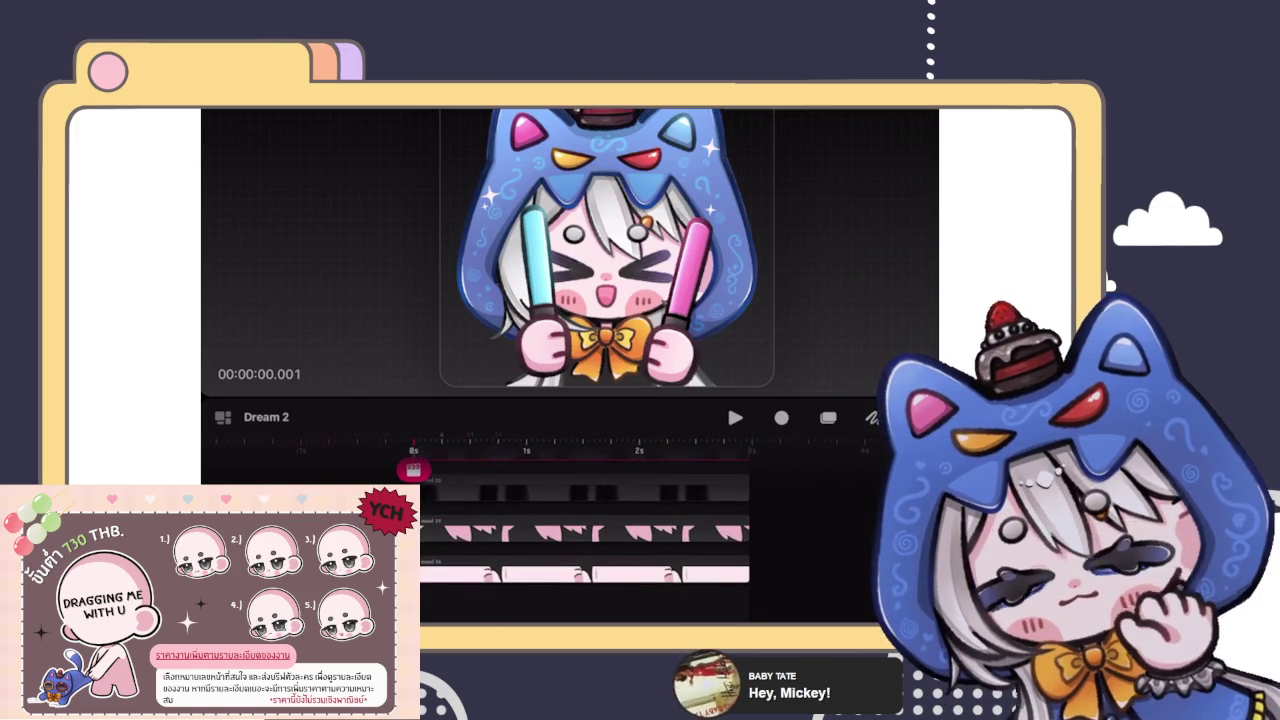
{"action": "left_click_drag", "start_coordinate": [413, 470], "coordinate": [706, 590]}
{"action": "scroll", "coordinate": [585, 540], "scroll_direction": "up", "scroll_amount": 1}
{"action": "scroll", "coordinate": [585, 540], "scroll_direction": "up", "scroll_amount": 1}
{"action": "scroll", "coordinate": [585, 540], "scroll_direction": "up", "scroll_amount": 1}
{"action": "scroll", "coordinate": [585, 540], "scroll_direction": "up", "scroll_amount": 1}
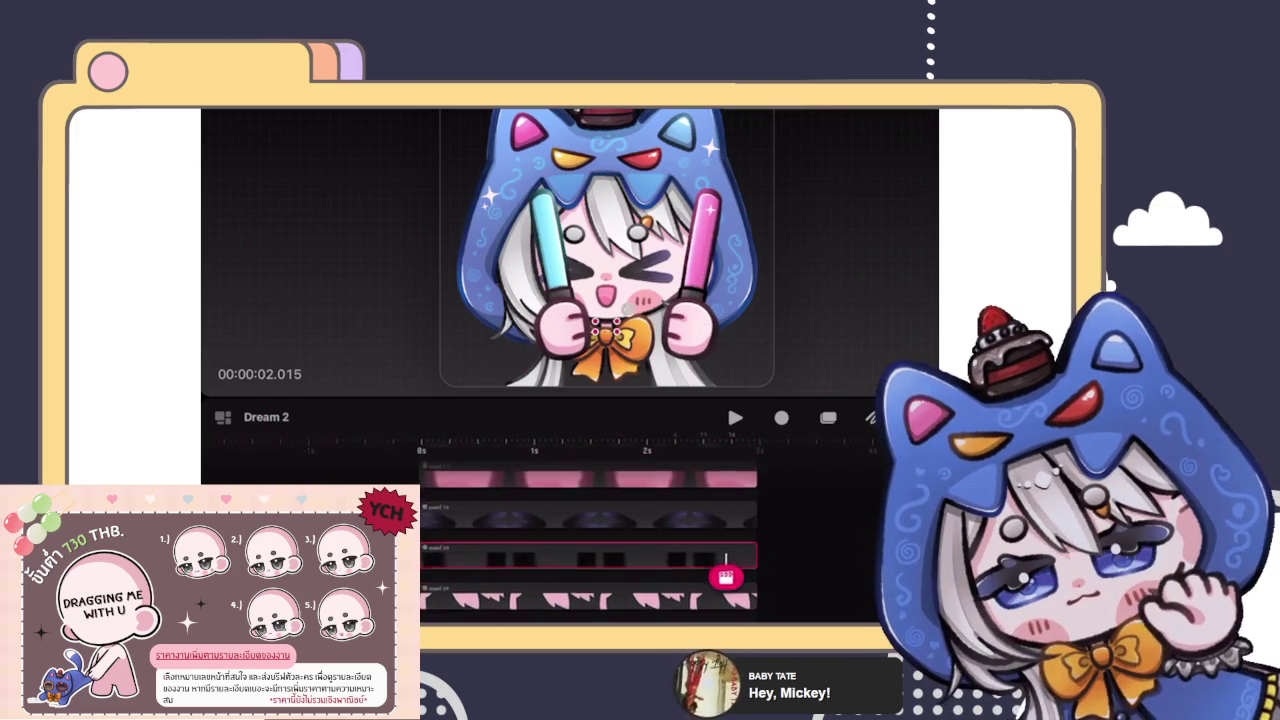
{"action": "scroll", "coordinate": [590, 530], "scroll_direction": "down", "scroll_amount": 1}
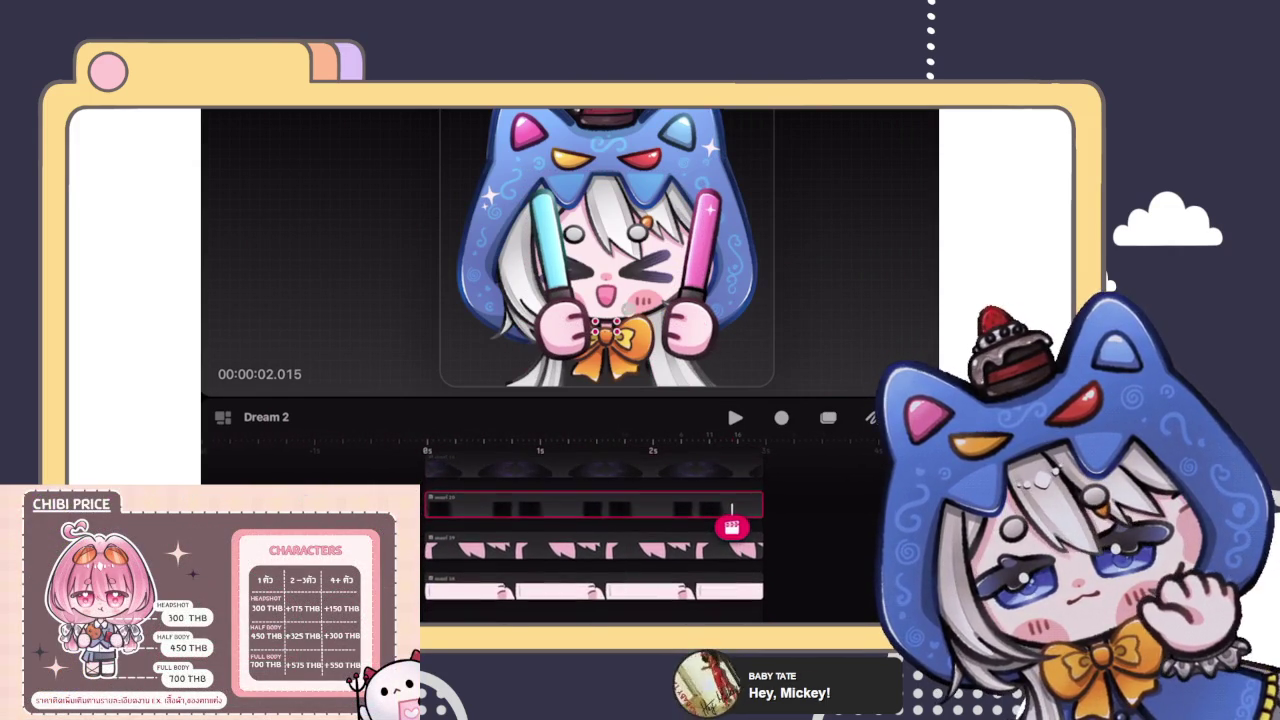
{"action": "scroll", "coordinate": [600, 520], "scroll_direction": "down", "scroll_amount": 1}
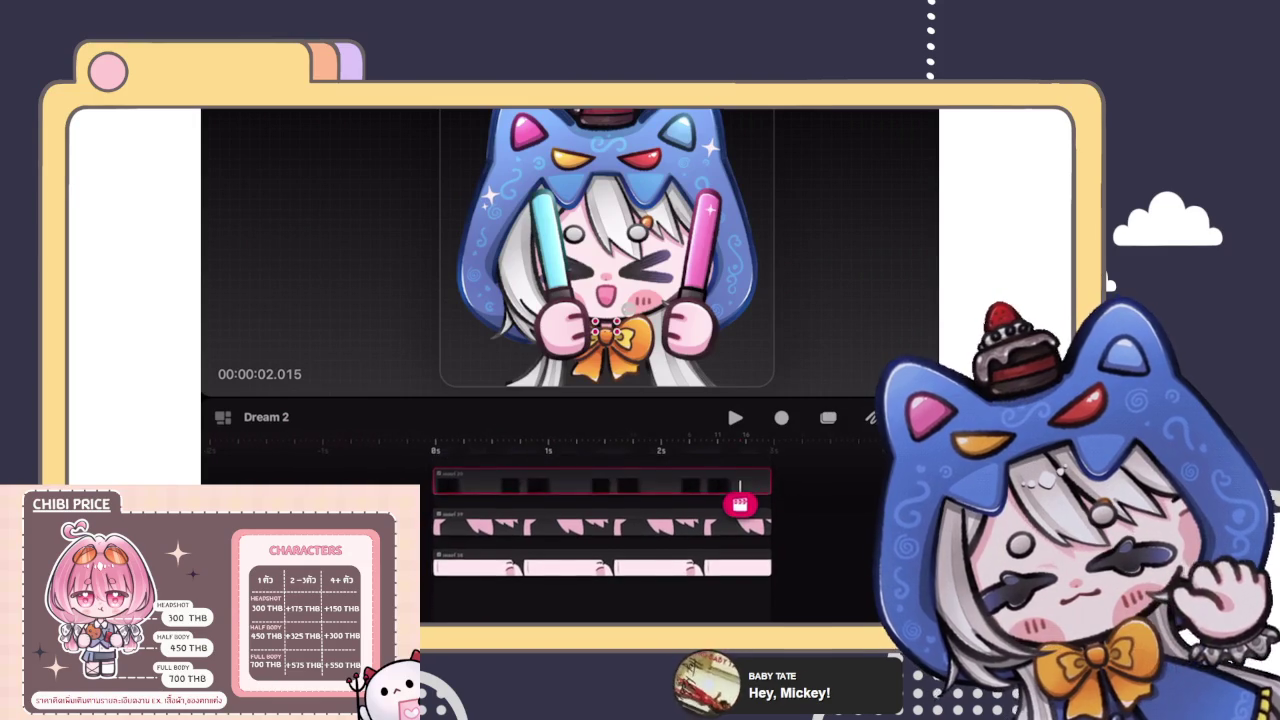
Step: Drag both dark black-squares tracks down below the pink tracks, to the bottom rows
{"action": "left_click", "coordinate": [600, 484]}
{"action": "mouse_move", "coordinate": [600, 484]}
{"action": "left_mouse_down"}
{"action": "mouse_move", "coordinate": [600, 603]}
{"action": "mouse_move", "coordinate": [600, 485]}
{"action": "left_mouse_up"}
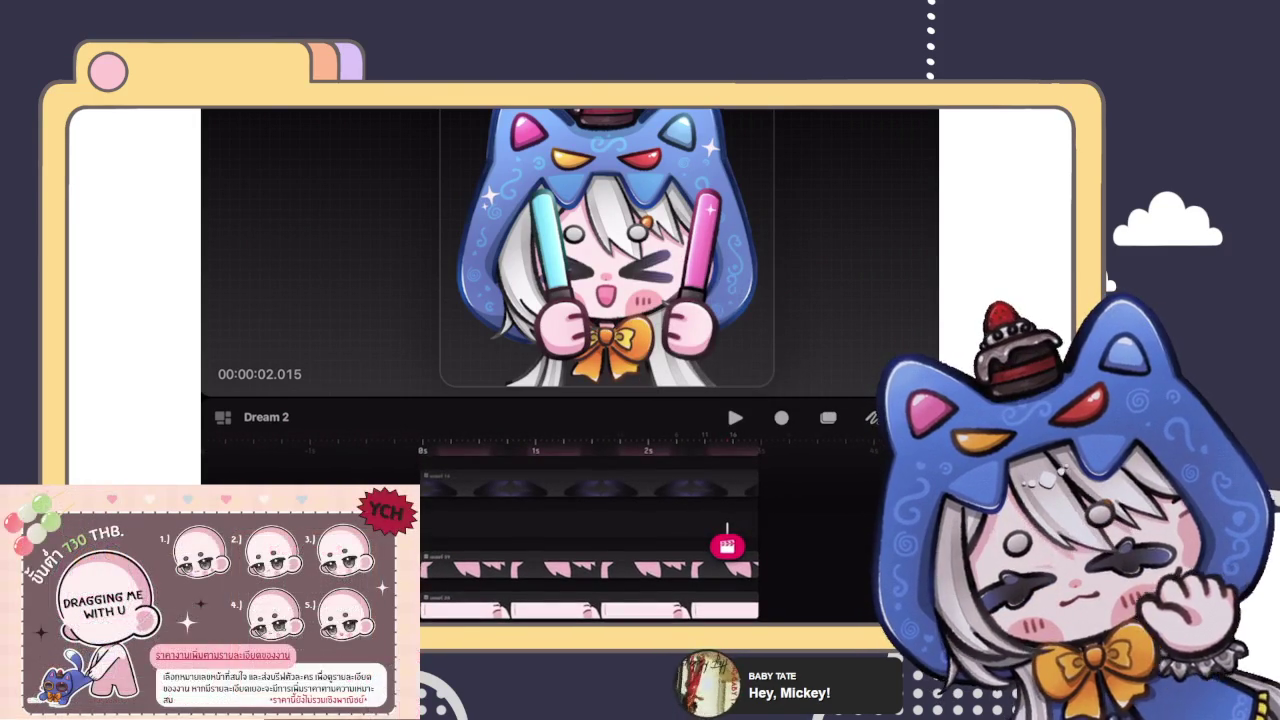
{"action": "left_click", "coordinate": [660, 525]}
{"action": "left_click_drag", "start_coordinate": [660, 525], "coordinate": [660, 608]}
{"action": "scroll", "coordinate": [590, 530], "scroll_direction": "down", "scroll_amount": 5}
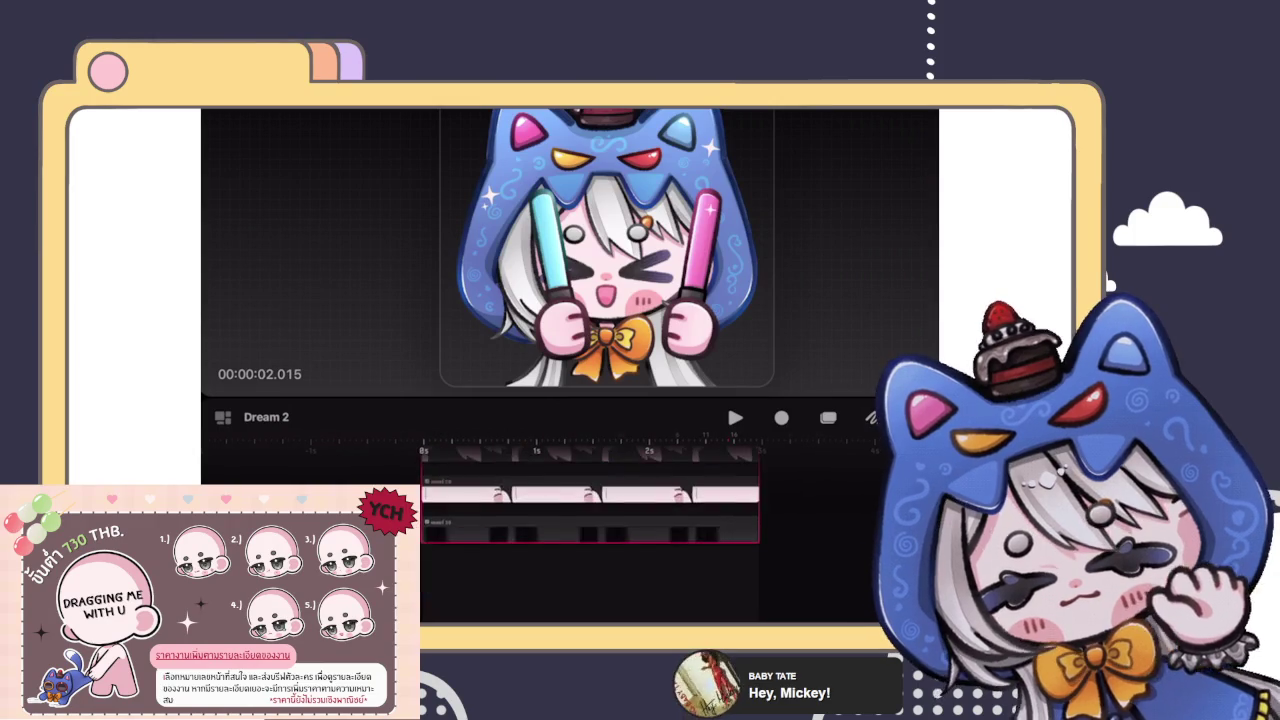
{"action": "scroll", "coordinate": [594, 534], "scroll_direction": "up", "scroll_amount": 1}
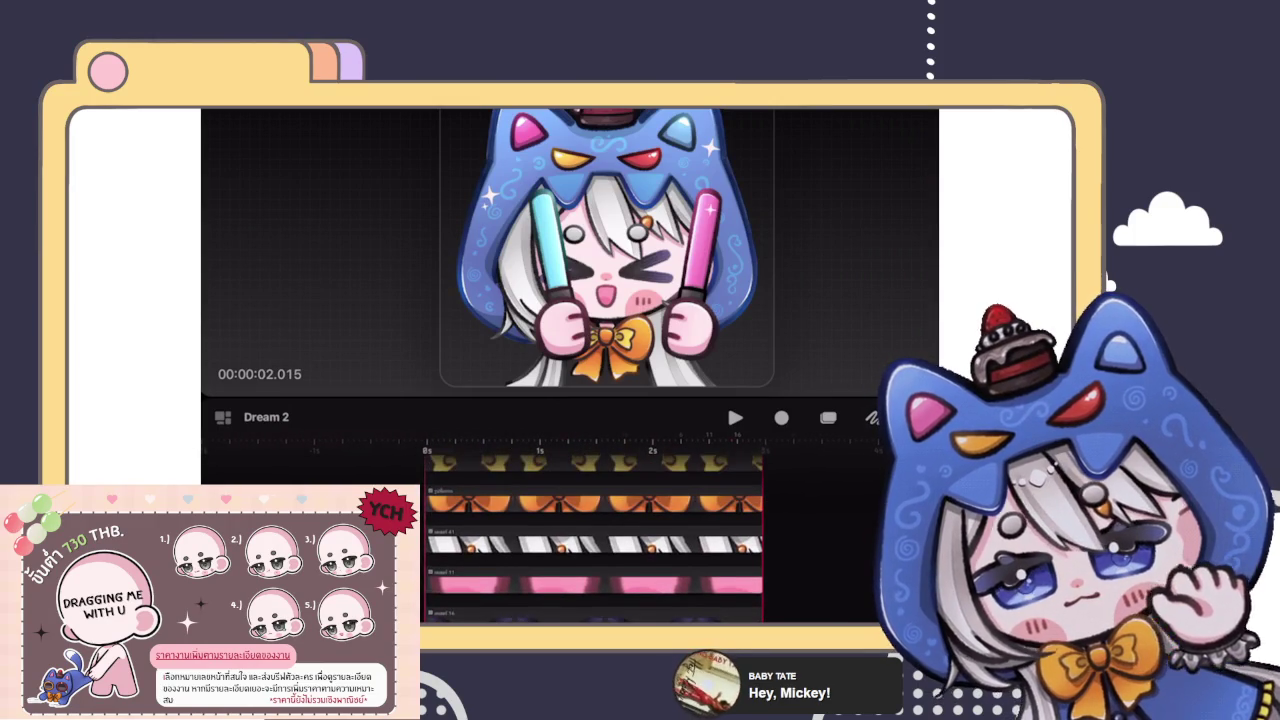
{"action": "scroll", "coordinate": [590, 535], "scroll_direction": "up", "scroll_amount": 2}
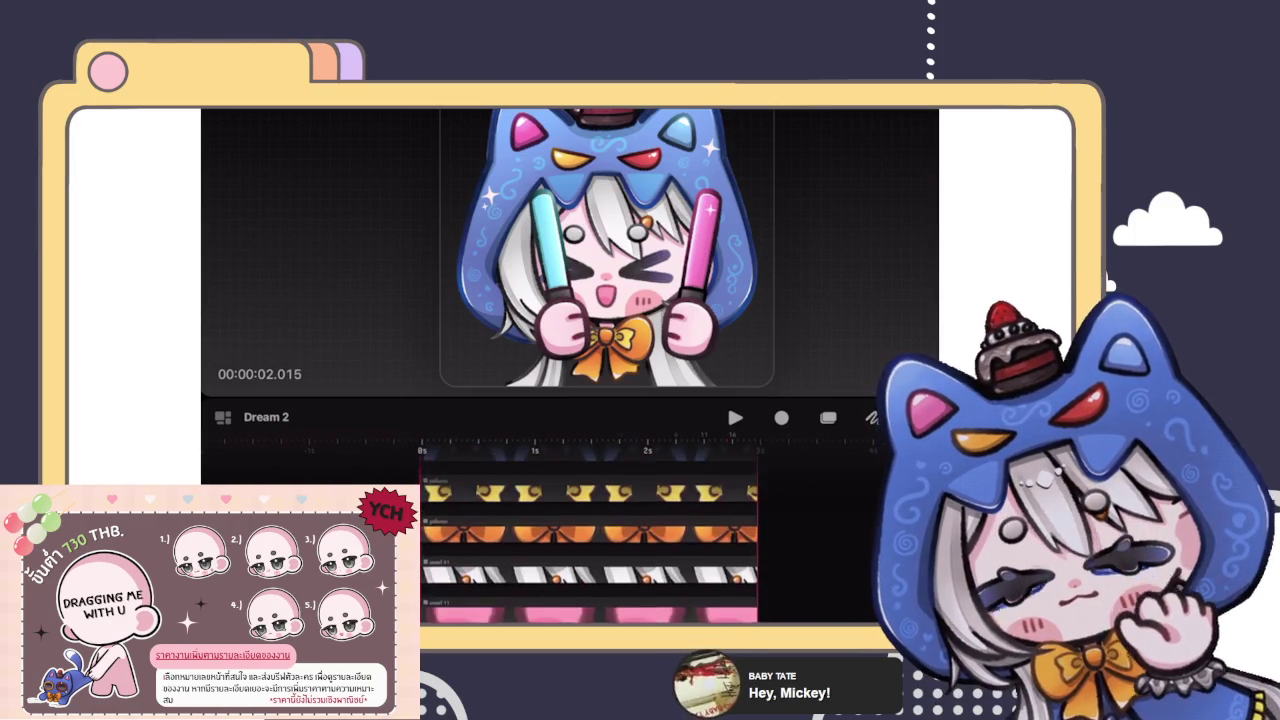
{"action": "scroll", "coordinate": [590, 535], "scroll_direction": "up", "scroll_amount": 2}
{"action": "scroll", "coordinate": [590, 535], "scroll_direction": "up", "scroll_amount": 2}
{"action": "scroll", "coordinate": [590, 535], "scroll_direction": "down", "scroll_amount": 1}
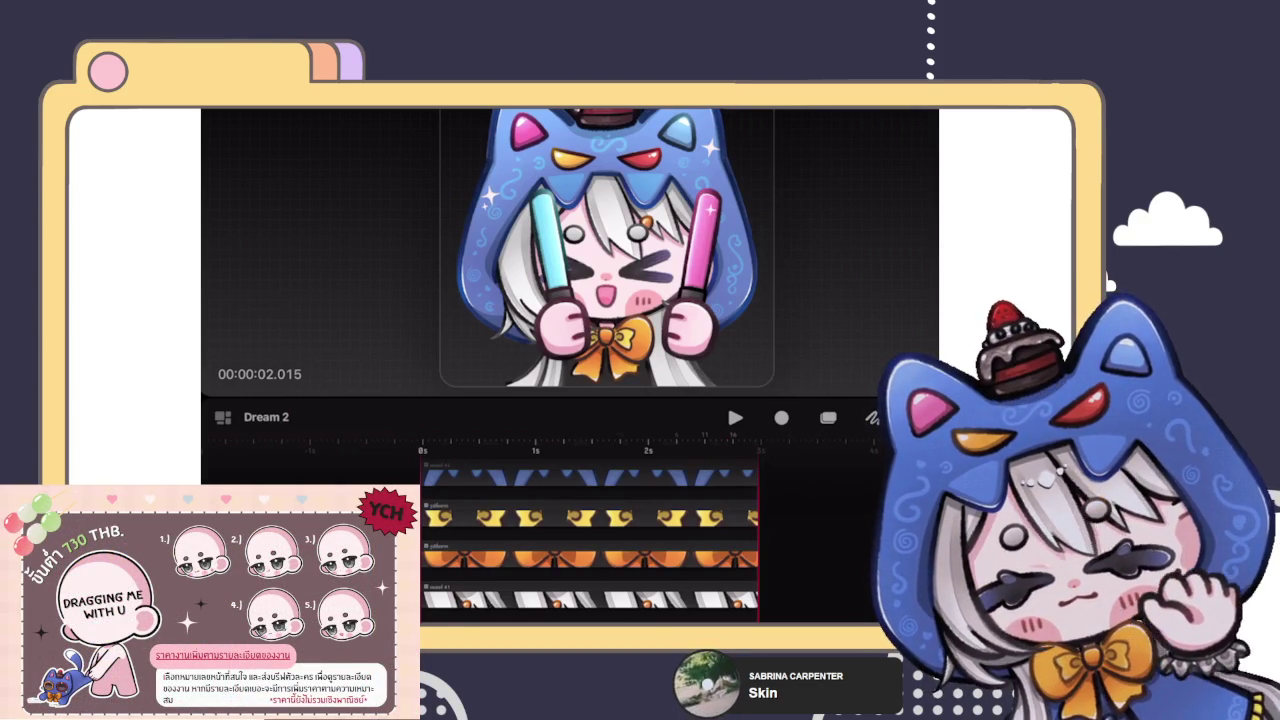
{"action": "scroll", "coordinate": [587, 530], "scroll_direction": "up", "scroll_amount": 2}
{"action": "scroll", "coordinate": [587, 530], "scroll_direction": "up", "scroll_amount": 2}
{"action": "scroll", "coordinate": [587, 530], "scroll_direction": "up", "scroll_amount": 2}
{"action": "scroll", "coordinate": [587, 530], "scroll_direction": "up", "scroll_amount": 2}
{"action": "scroll", "coordinate": [587, 530], "scroll_direction": "up", "scroll_amount": 2}
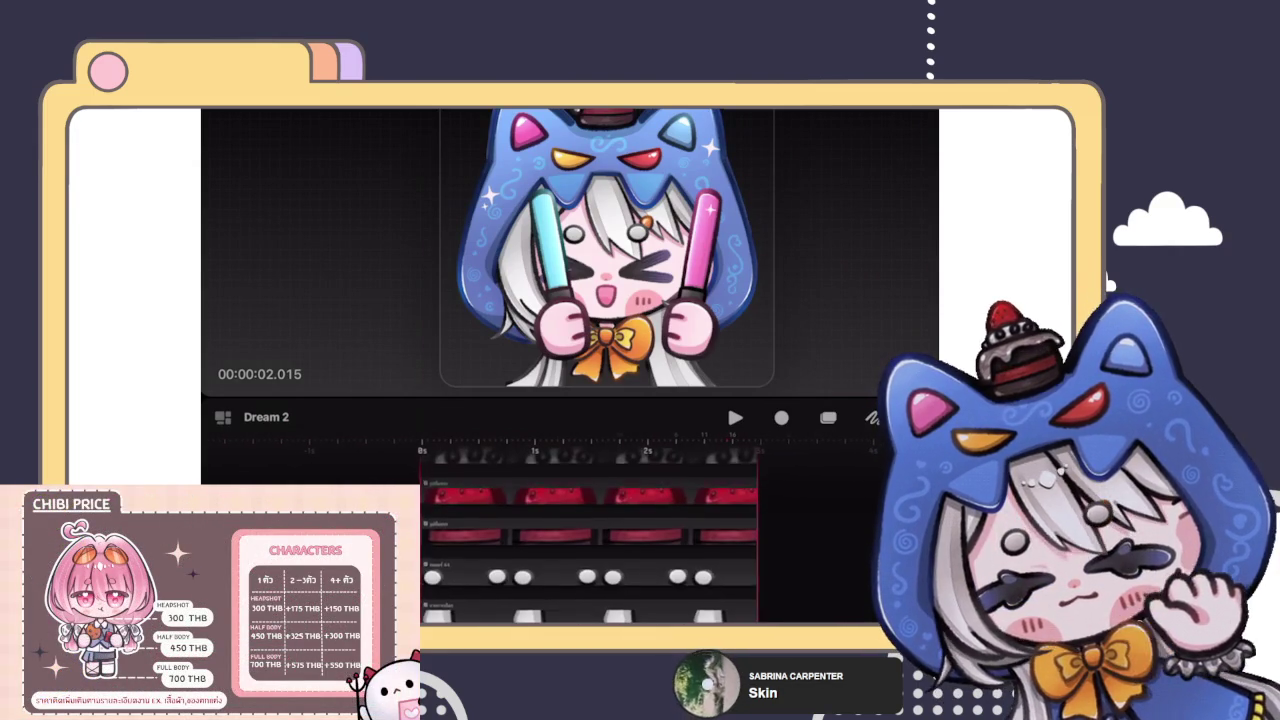
{"action": "scroll", "coordinate": [587, 530], "scroll_direction": "up", "scroll_amount": 2}
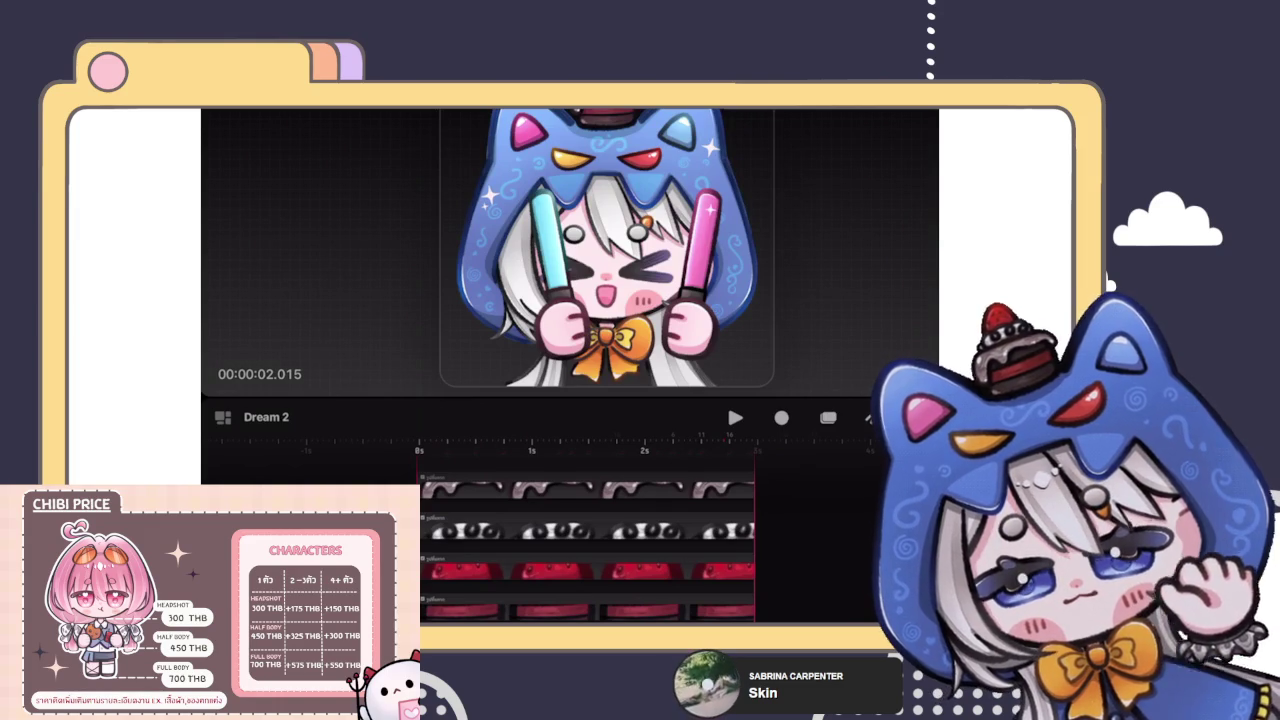
{"action": "scroll", "coordinate": [605, 245], "scroll_direction": "down", "scroll_amount": 2}
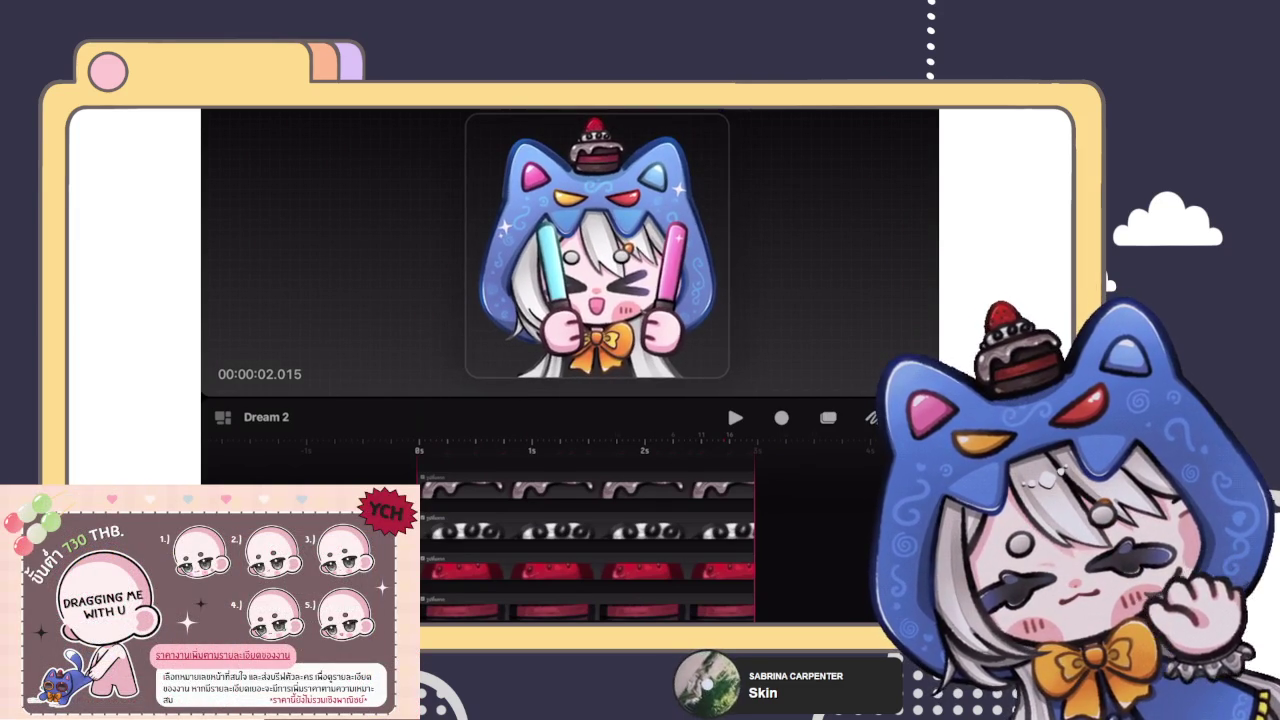
{"action": "scroll", "coordinate": [587, 540], "scroll_direction": "up", "scroll_amount": 2}
{"action": "scroll", "coordinate": [587, 540], "scroll_direction": "up", "scroll_amount": 2}
{"action": "scroll", "coordinate": [587, 540], "scroll_direction": "up", "scroll_amount": 2}
{"action": "scroll", "coordinate": [587, 540], "scroll_direction": "up", "scroll_amount": 1}
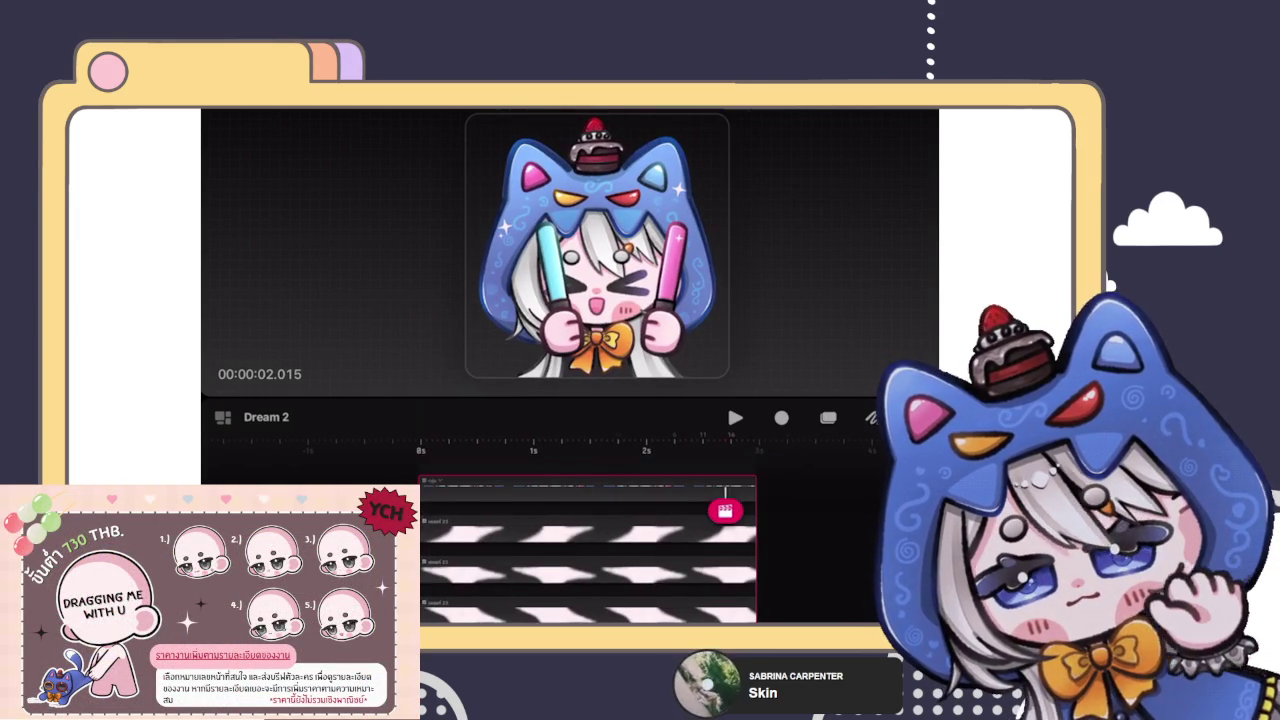
{"action": "scroll", "coordinate": [595, 540], "scroll_direction": "down", "scroll_amount": 2}
{"action": "scroll", "coordinate": [595, 540], "scroll_direction": "down", "scroll_amount": 2}
{"action": "scroll", "coordinate": [595, 540], "scroll_direction": "down", "scroll_amount": 2}
{"action": "scroll", "coordinate": [595, 540], "scroll_direction": "down", "scroll_amount": 2}
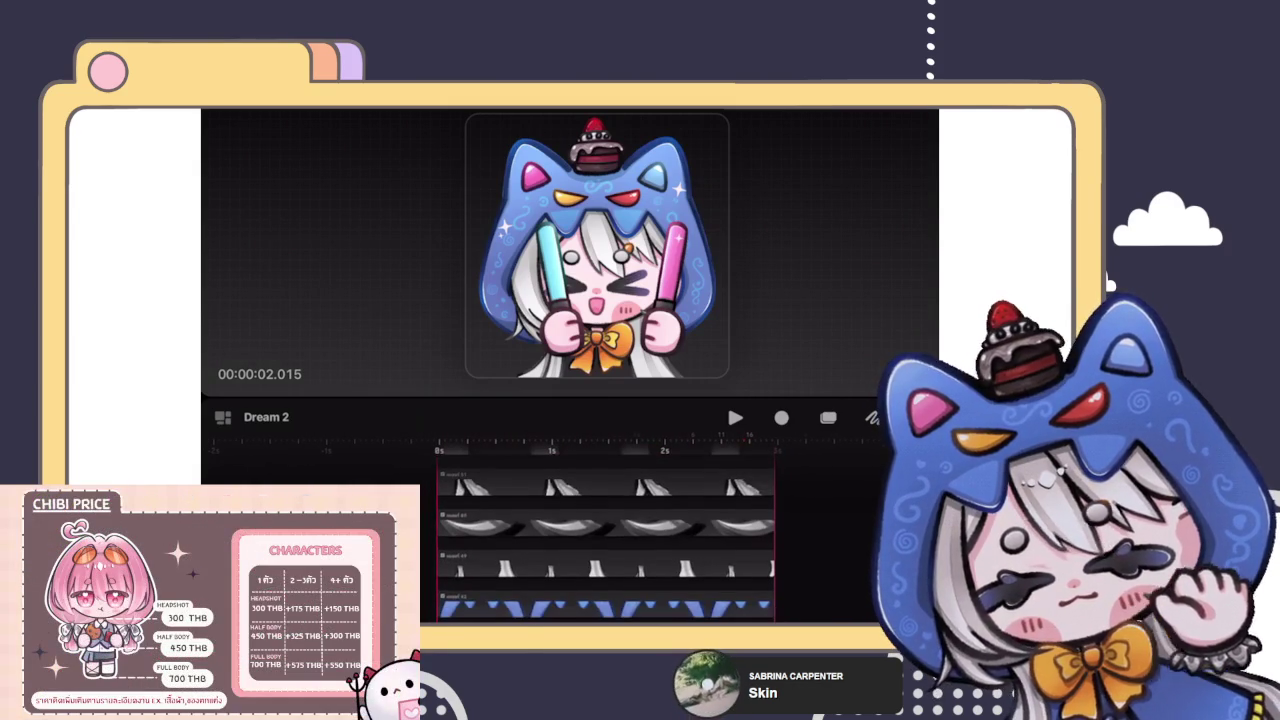
{"action": "scroll", "coordinate": [600, 530], "scroll_direction": "down", "scroll_amount": 2}
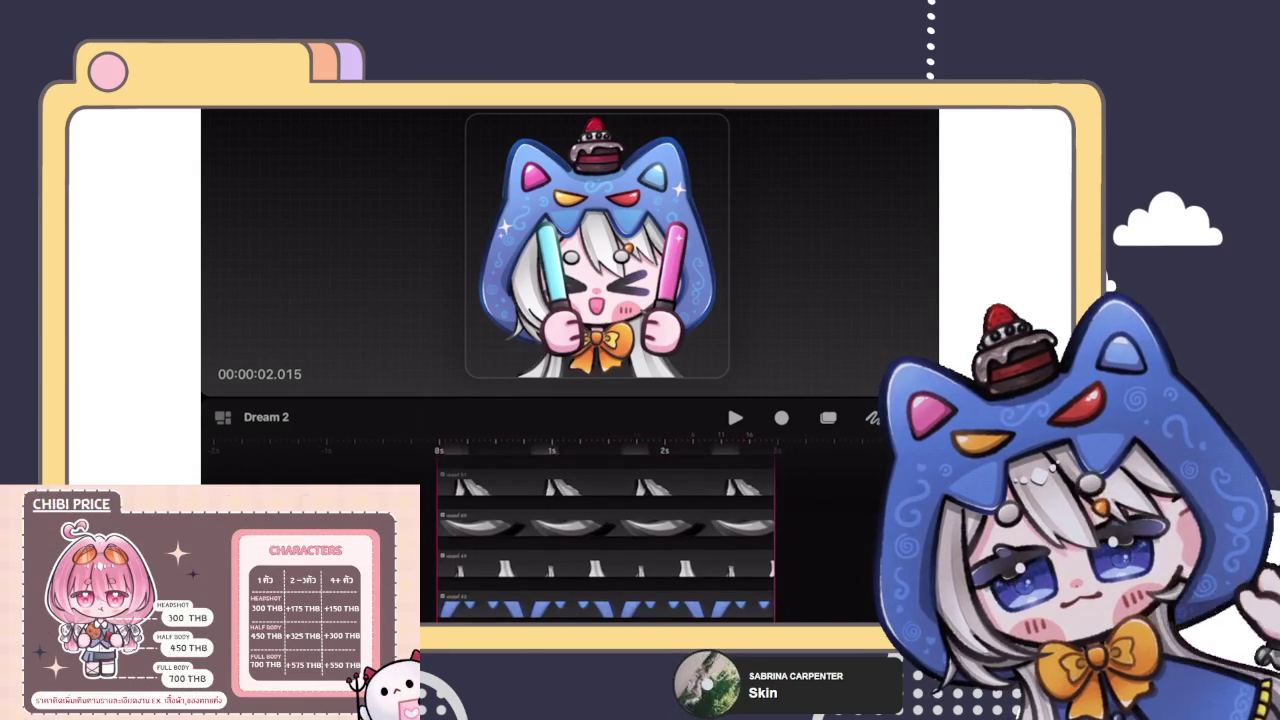
{"action": "scroll", "coordinate": [607, 530], "scroll_direction": "down", "scroll_amount": 2}
{"action": "scroll", "coordinate": [607, 530], "scroll_direction": "down", "scroll_amount": 2}
{"action": "scroll", "coordinate": [607, 530], "scroll_direction": "down", "scroll_amount": 2}
{"action": "scroll", "coordinate": [607, 530], "scroll_direction": "down", "scroll_amount": 2}
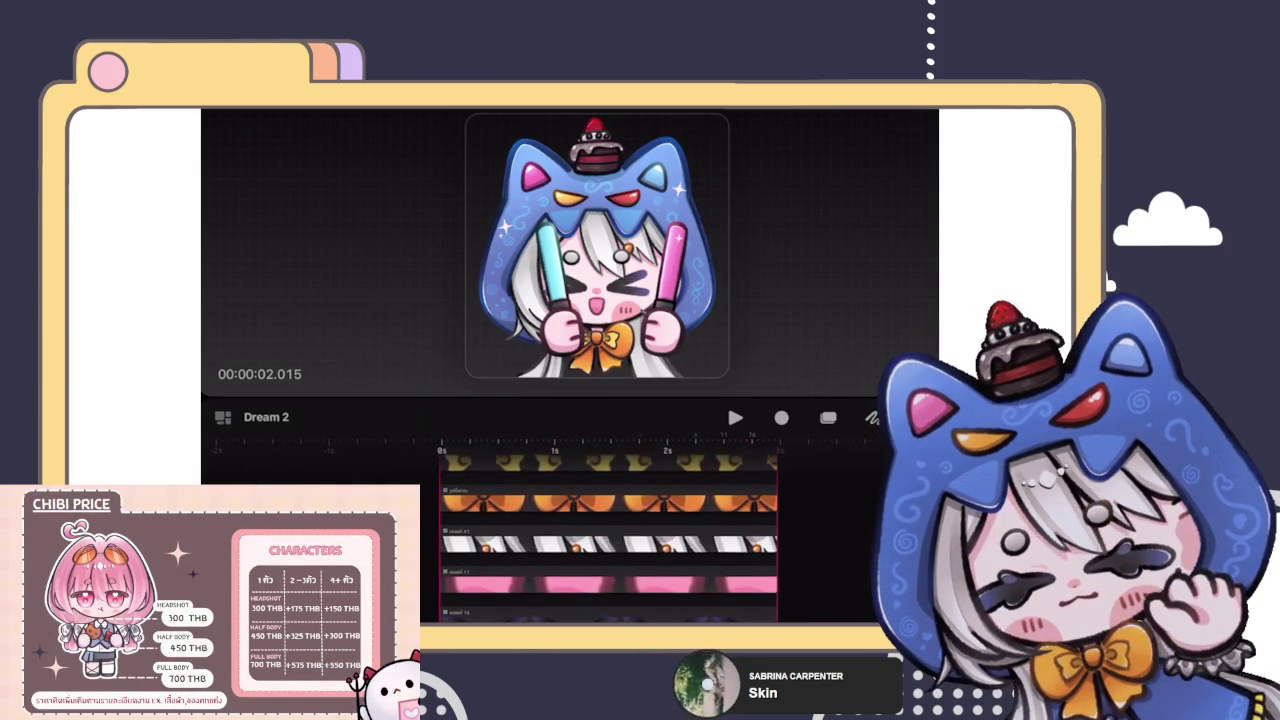
{"action": "scroll", "coordinate": [615, 530], "scroll_direction": "down", "scroll_amount": 2}
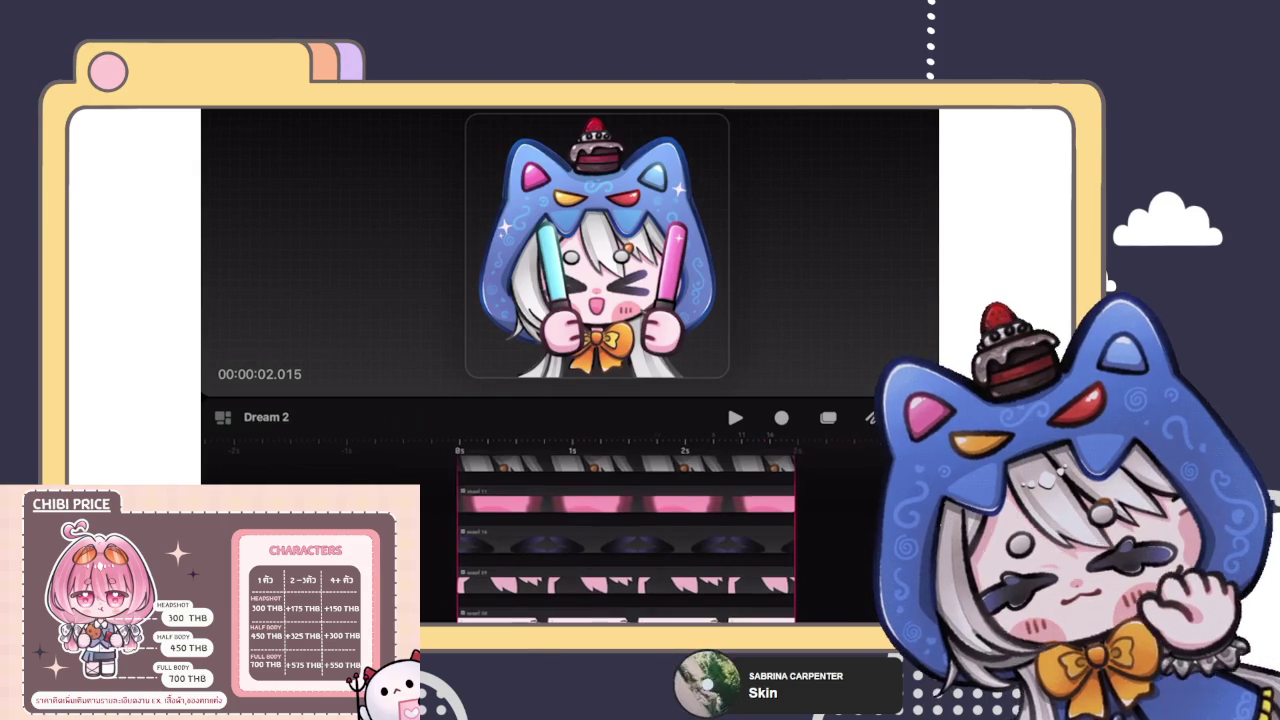
{"action": "scroll", "coordinate": [615, 530], "scroll_direction": "down", "scroll_amount": 2}
{"action": "scroll", "coordinate": [625, 540], "scroll_direction": "down", "scroll_amount": 2}
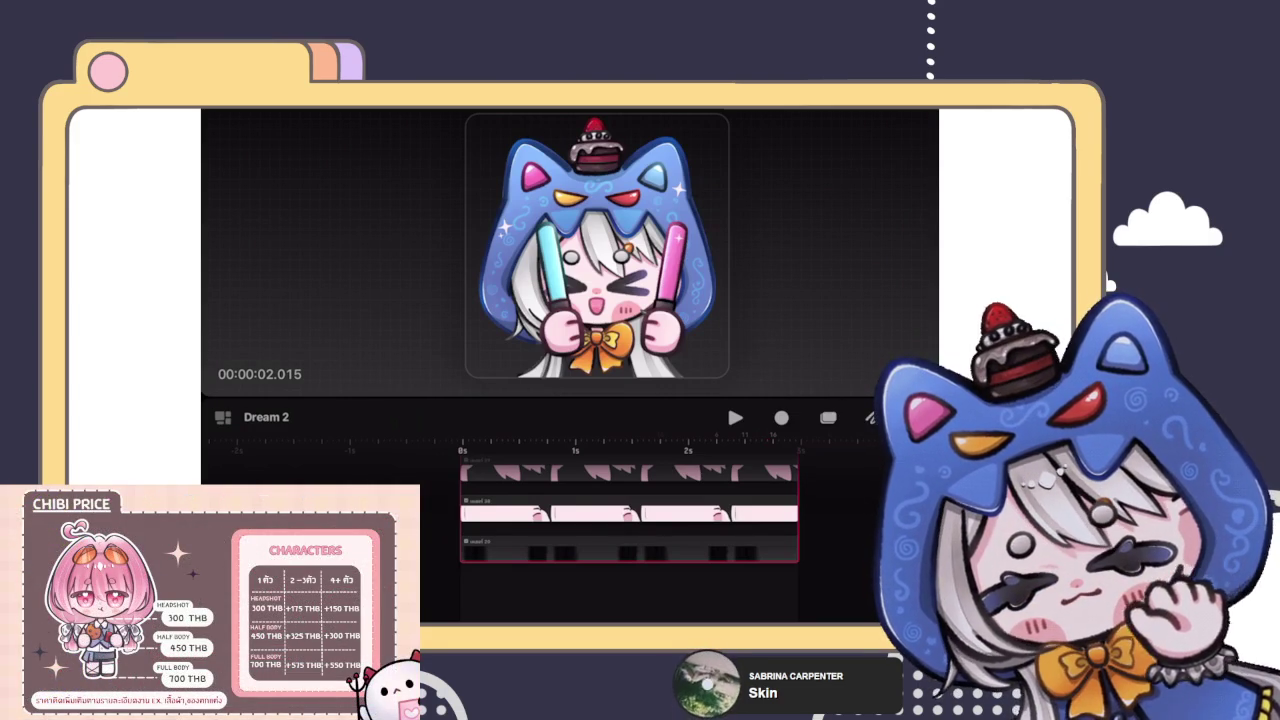
{"action": "scroll", "coordinate": [630, 520], "scroll_direction": "up", "scroll_amount": 2}
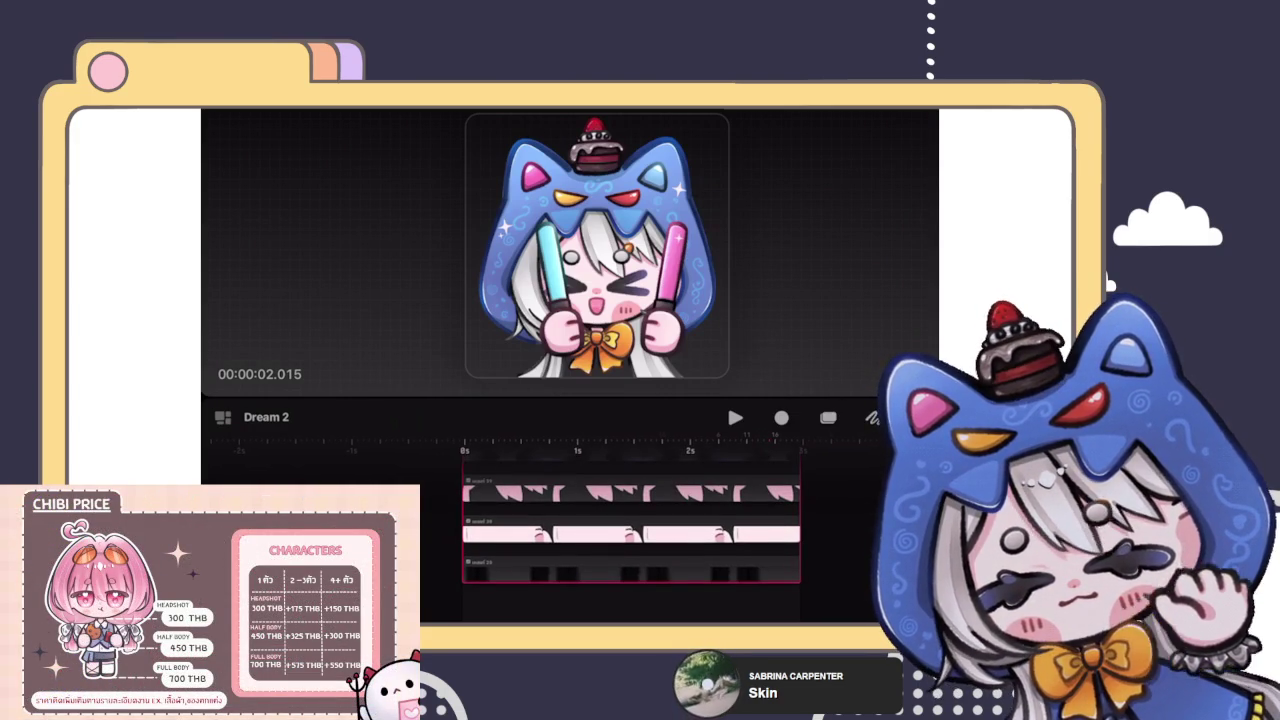
{"action": "left_click", "coordinate": [705, 535]}
{"action": "scroll", "coordinate": [628, 540], "scroll_direction": "up", "scroll_amount": 2}
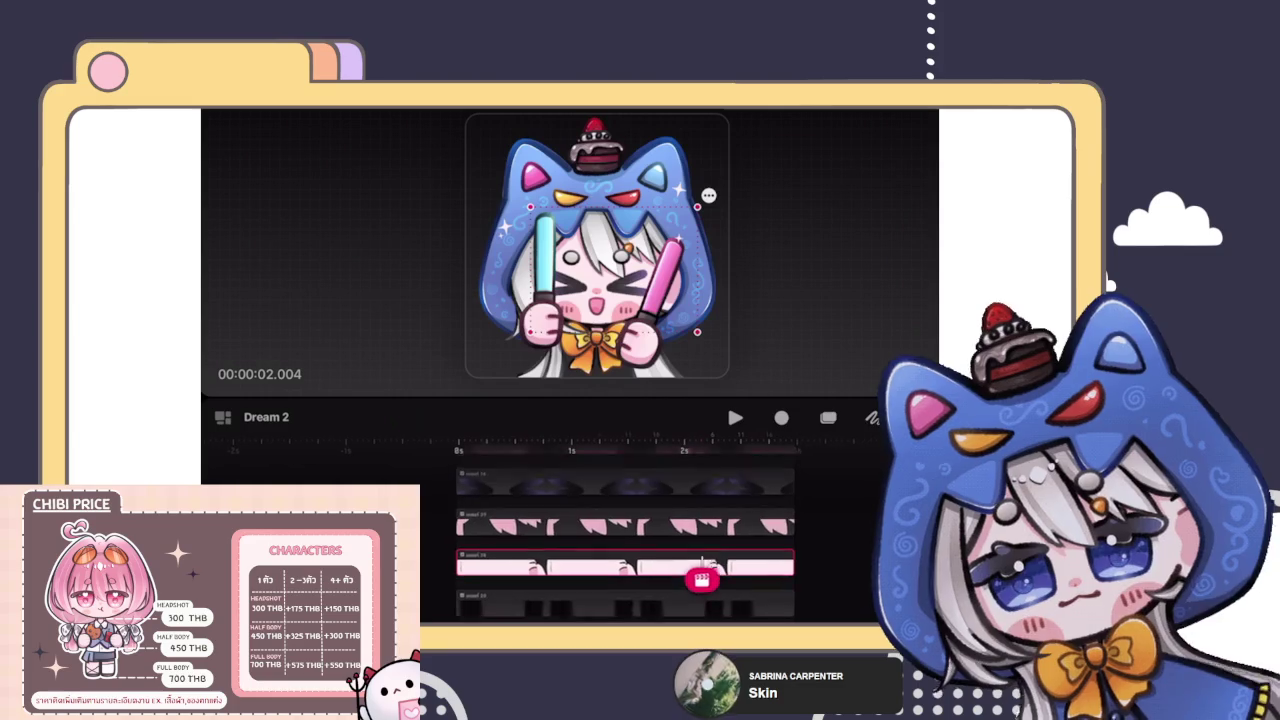
{"action": "scroll", "coordinate": [703, 562], "scroll_direction": "up", "scroll_amount": 2}
{"action": "scroll", "coordinate": [624, 540], "scroll_direction": "up", "scroll_amount": 2}
{"action": "scroll", "coordinate": [624, 540], "scroll_direction": "up", "scroll_amount": 3}
{"action": "scroll", "coordinate": [624, 540], "scroll_direction": "up", "scroll_amount": 3}
{"action": "scroll", "coordinate": [624, 540], "scroll_direction": "down", "scroll_amount": 2}
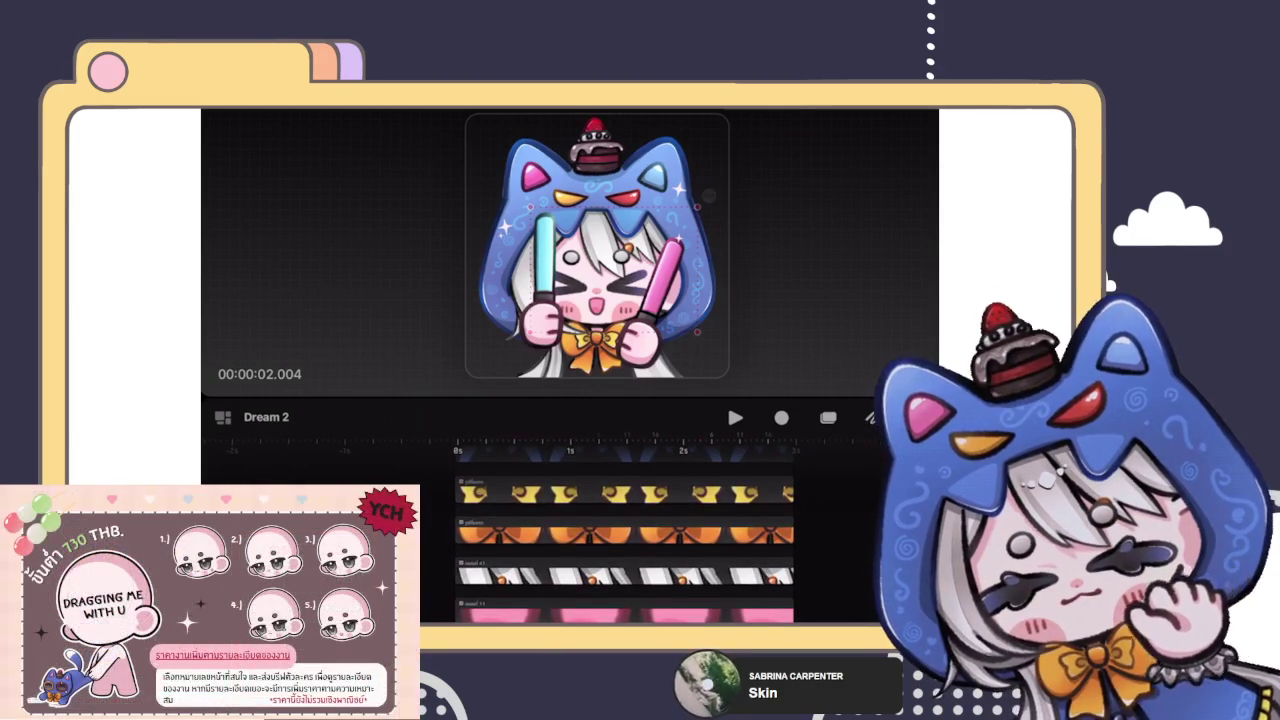
{"action": "scroll", "coordinate": [624, 540], "scroll_direction": "down", "scroll_amount": 2}
{"action": "scroll", "coordinate": [624, 540], "scroll_direction": "down", "scroll_amount": 2}
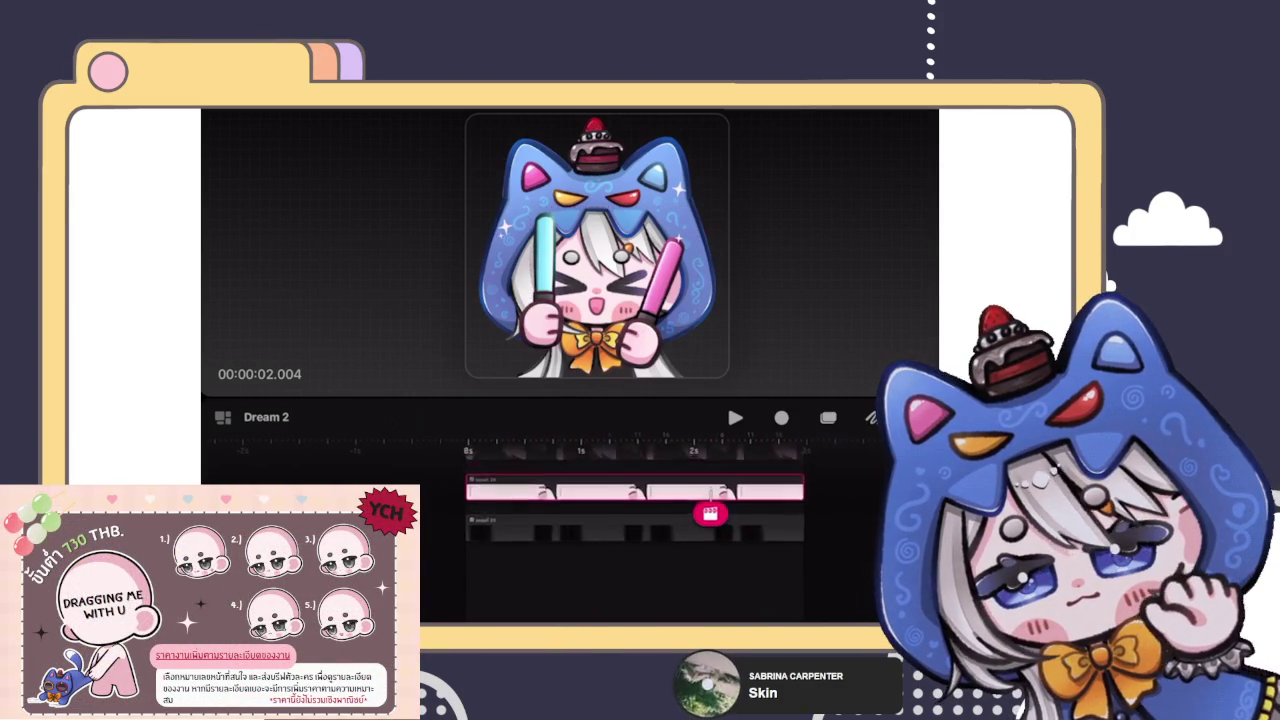
{"action": "scroll", "coordinate": [624, 540], "scroll_direction": "down", "scroll_amount": 1}
{"action": "scroll", "coordinate": [624, 540], "scroll_direction": "down", "scroll_amount": 2}
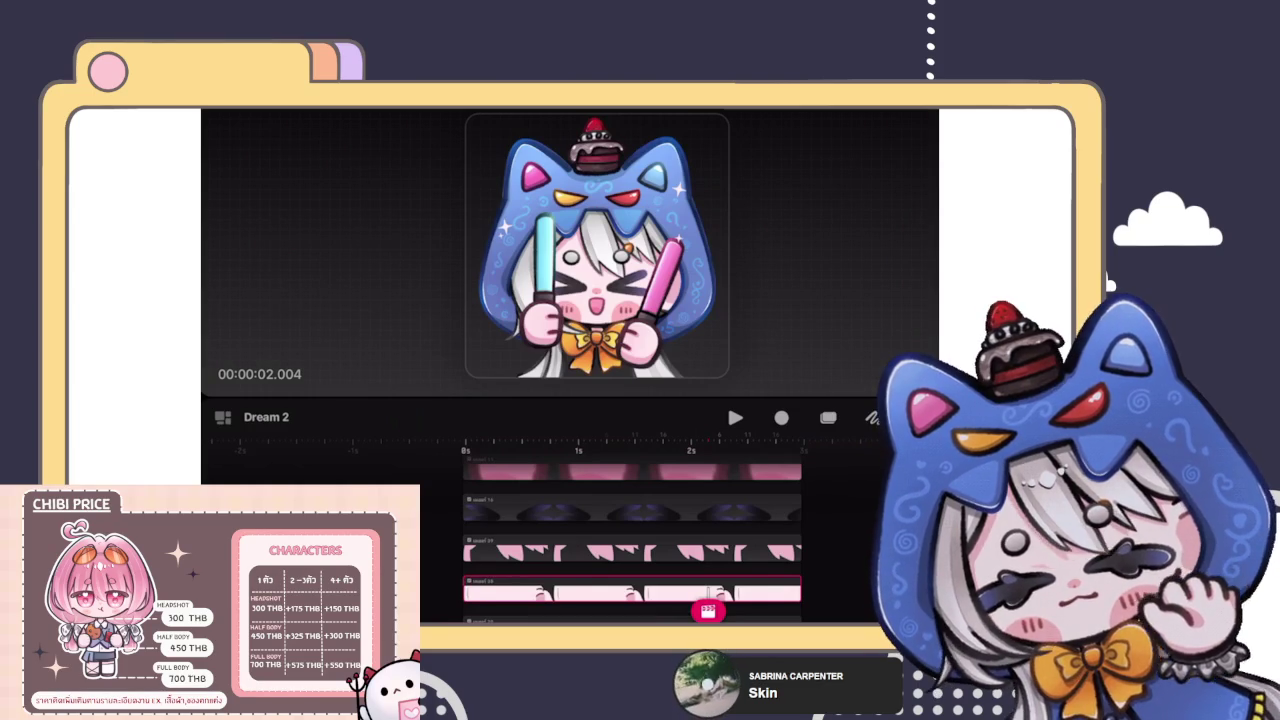
{"action": "scroll", "coordinate": [620, 530], "scroll_direction": "down", "scroll_amount": 10}
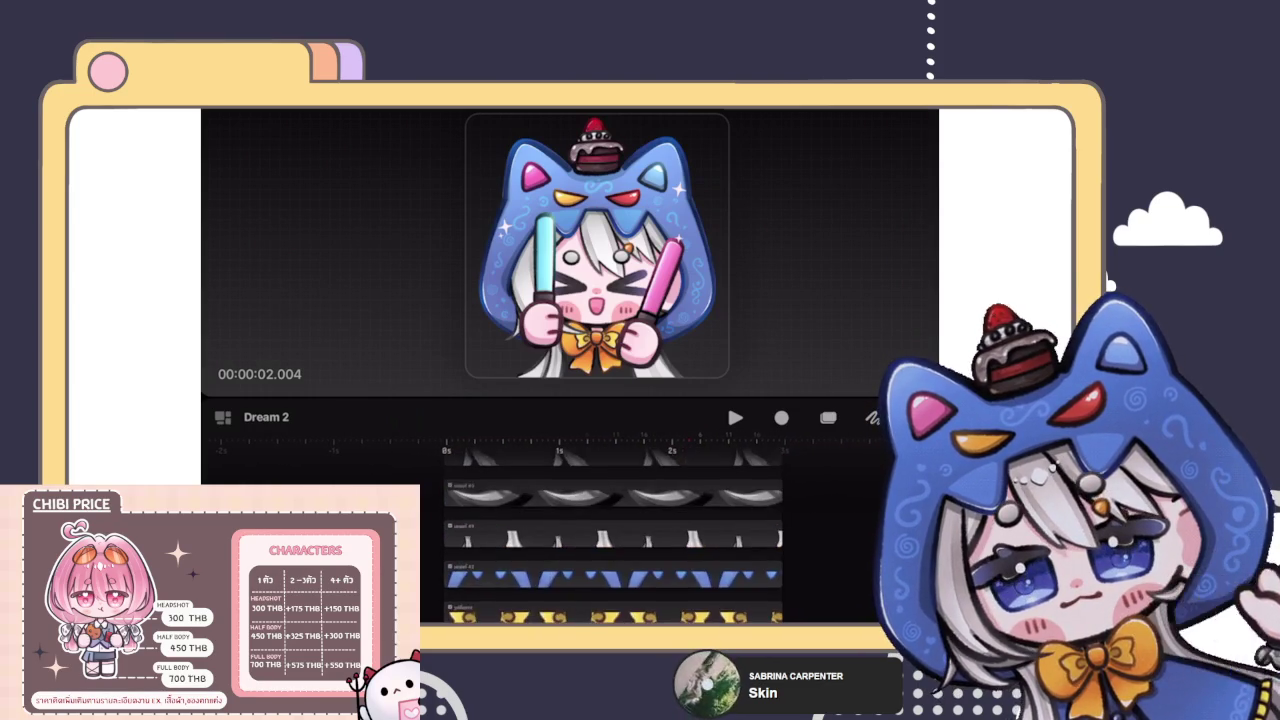
{"action": "scroll", "coordinate": [615, 540], "scroll_direction": "down", "scroll_amount": 3}
{"action": "scroll", "coordinate": [615, 540], "scroll_direction": "down", "scroll_amount": 3}
{"action": "scroll", "coordinate": [615, 540], "scroll_direction": "down", "scroll_amount": 3}
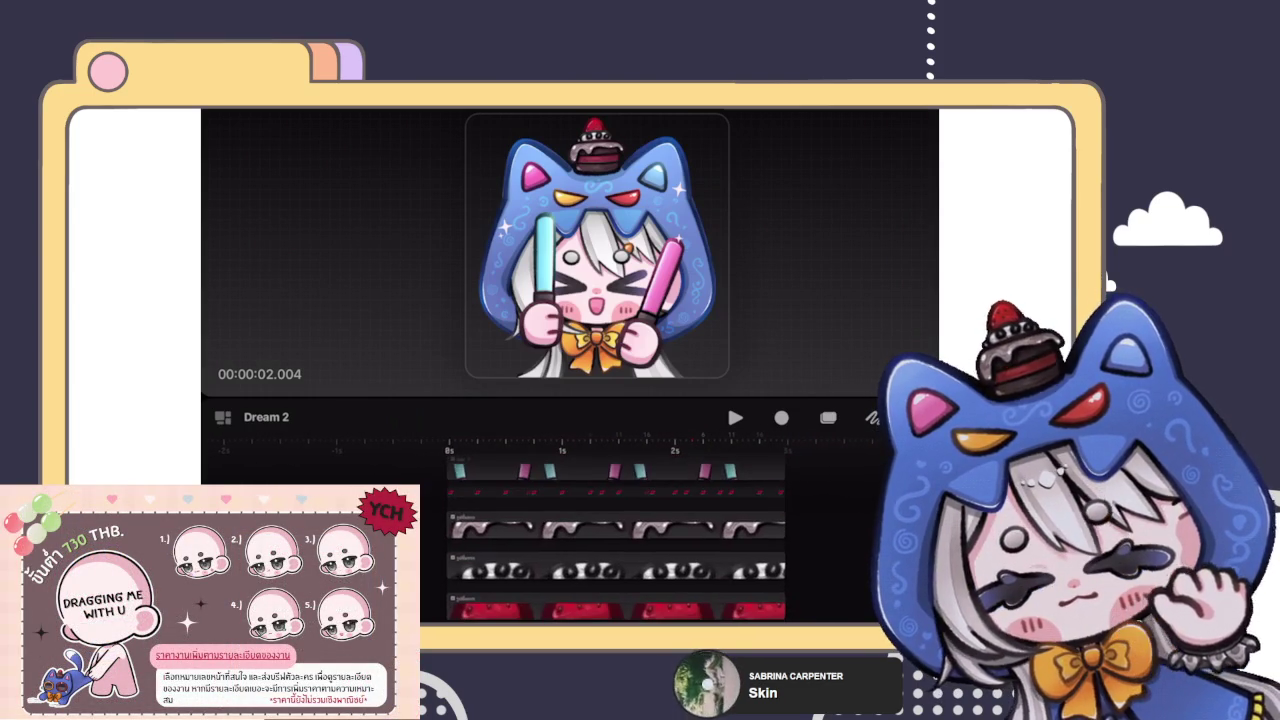
{"action": "scroll", "coordinate": [615, 540], "scroll_direction": "down", "scroll_amount": 3}
{"action": "scroll", "coordinate": [615, 540], "scroll_direction": "down", "scroll_amount": 3}
{"action": "scroll", "coordinate": [615, 540], "scroll_direction": "down", "scroll_amount": 3}
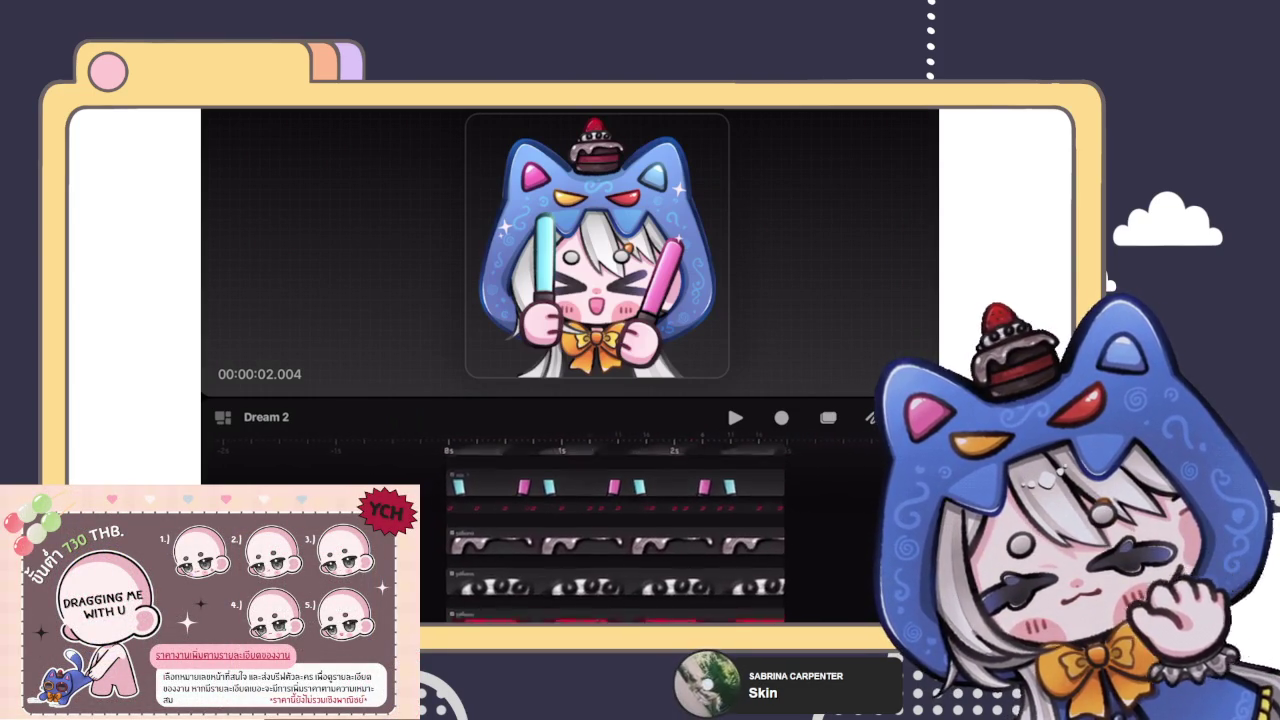
{"action": "scroll", "coordinate": [615, 540], "scroll_direction": "down", "scroll_amount": 3}
{"action": "scroll", "coordinate": [615, 540], "scroll_direction": "down", "scroll_amount": 3}
{"action": "scroll", "coordinate": [615, 540], "scroll_direction": "down", "scroll_amount": 2}
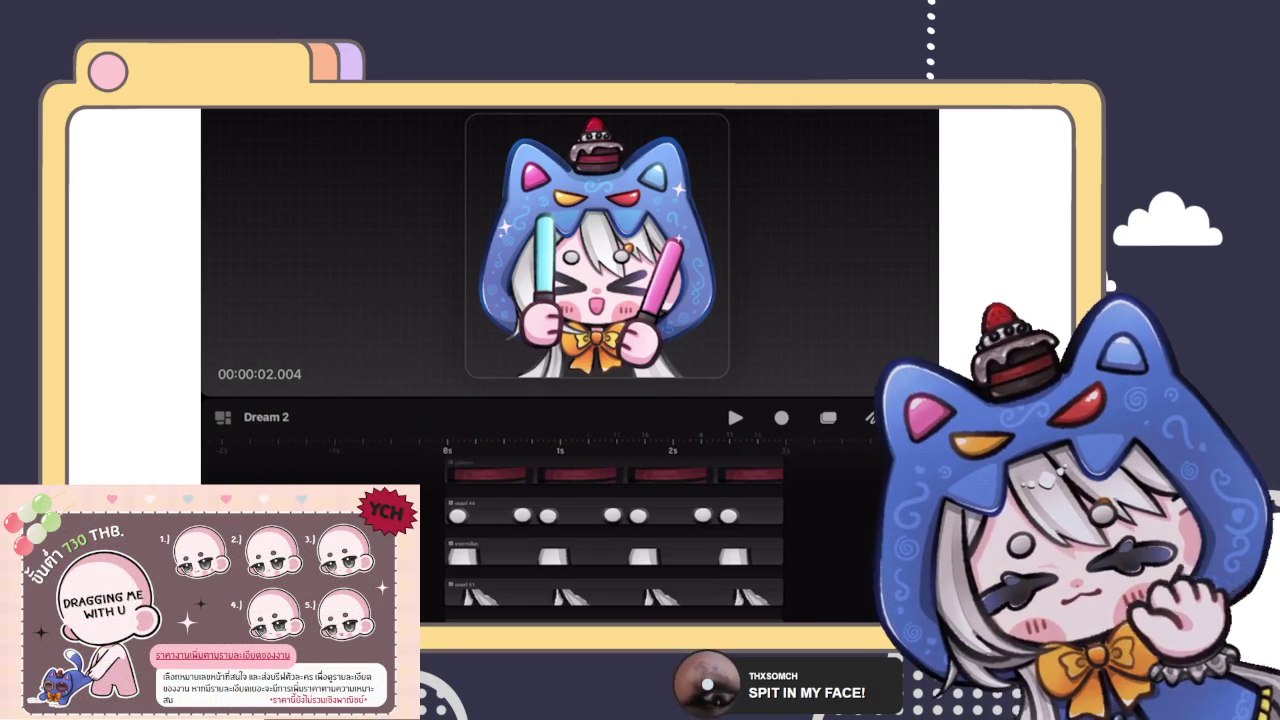
Step: Select the character's tracks on the timeline
{"action": "left_click", "coordinate": [614, 535]}
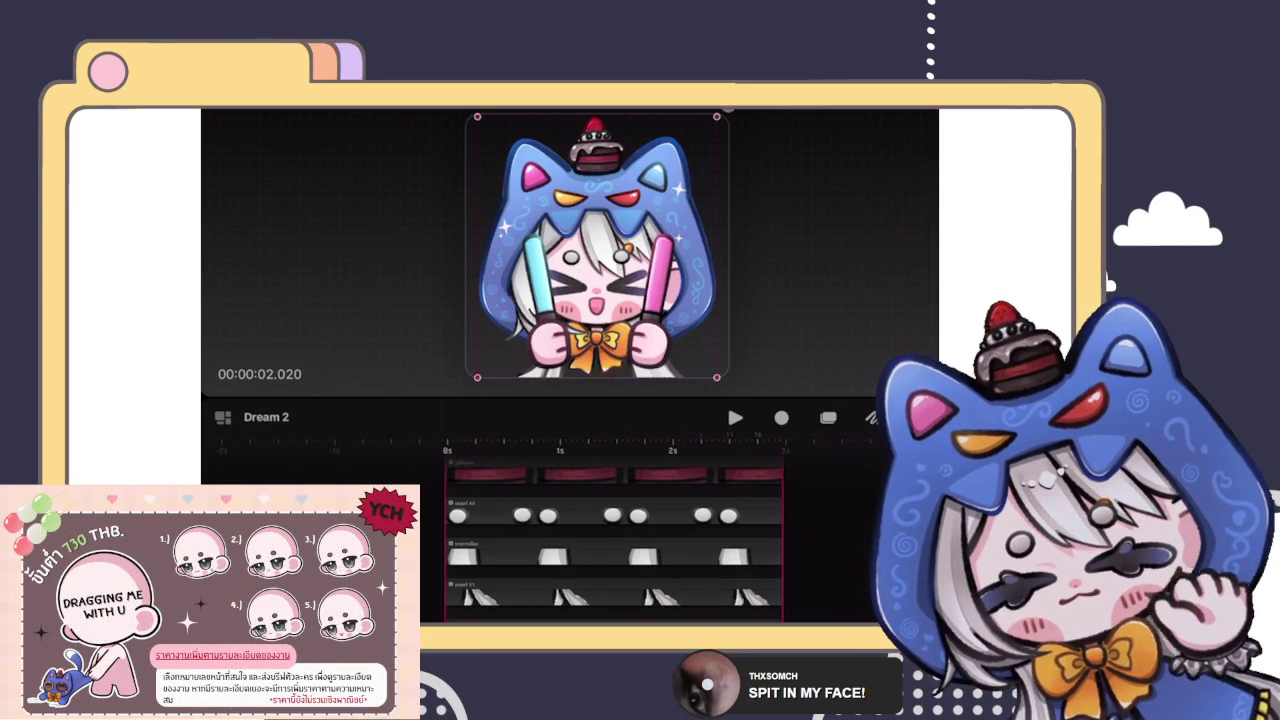
Step: Undo the unwanted import, scroll to the top two tracks, and select the character artwork
{"action": "key", "text": "ctrl+z"}
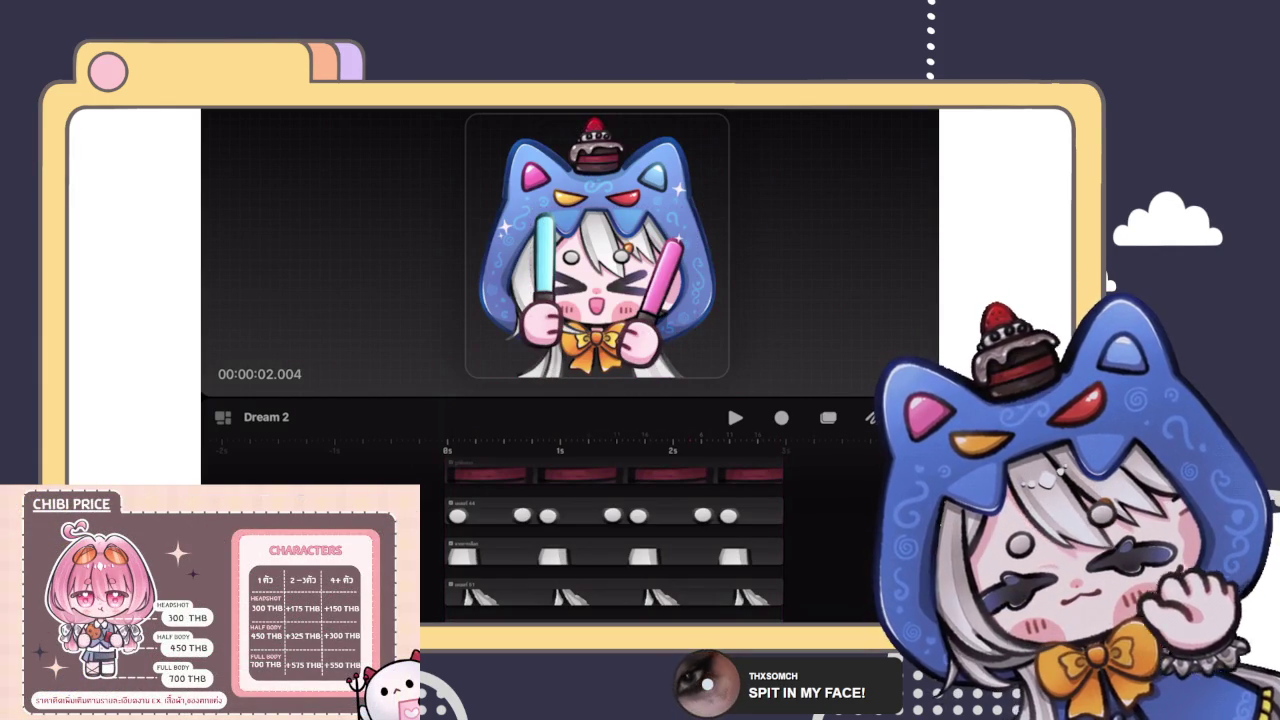
{"action": "scroll", "coordinate": [615, 530], "scroll_direction": "down", "scroll_amount": 5}
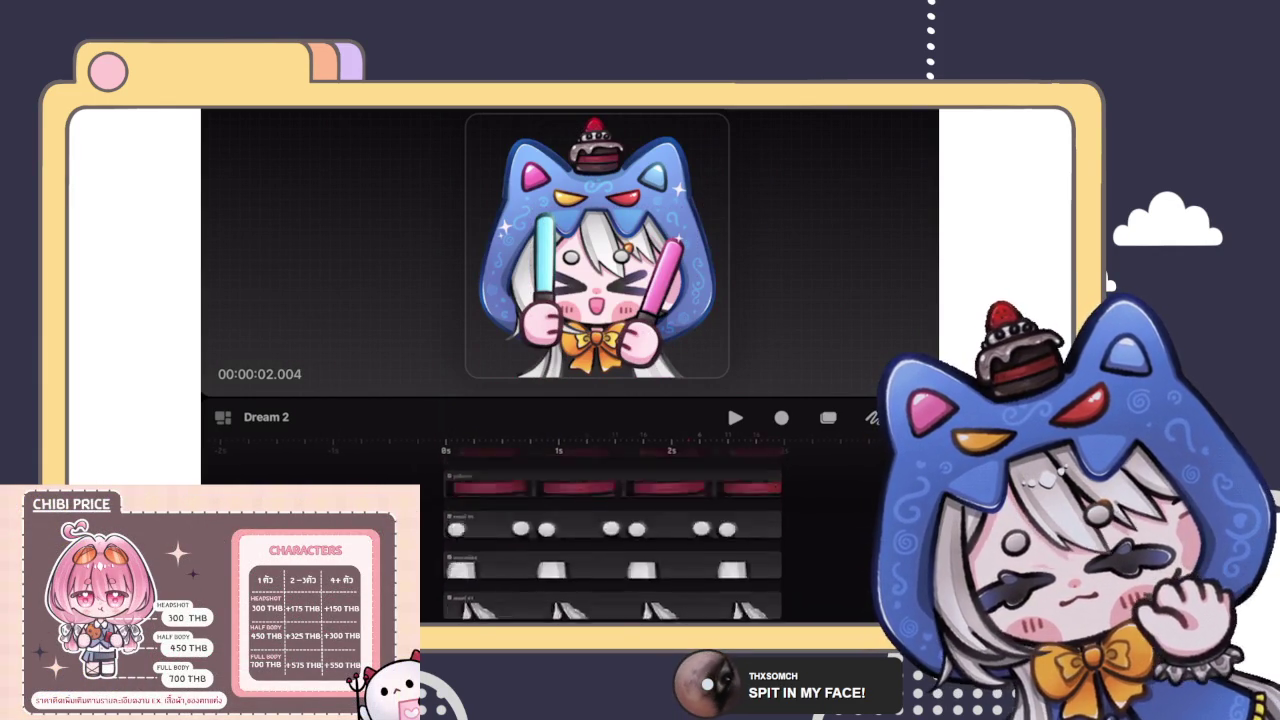
{"action": "scroll", "coordinate": [612, 550], "scroll_direction": "up", "scroll_amount": 2}
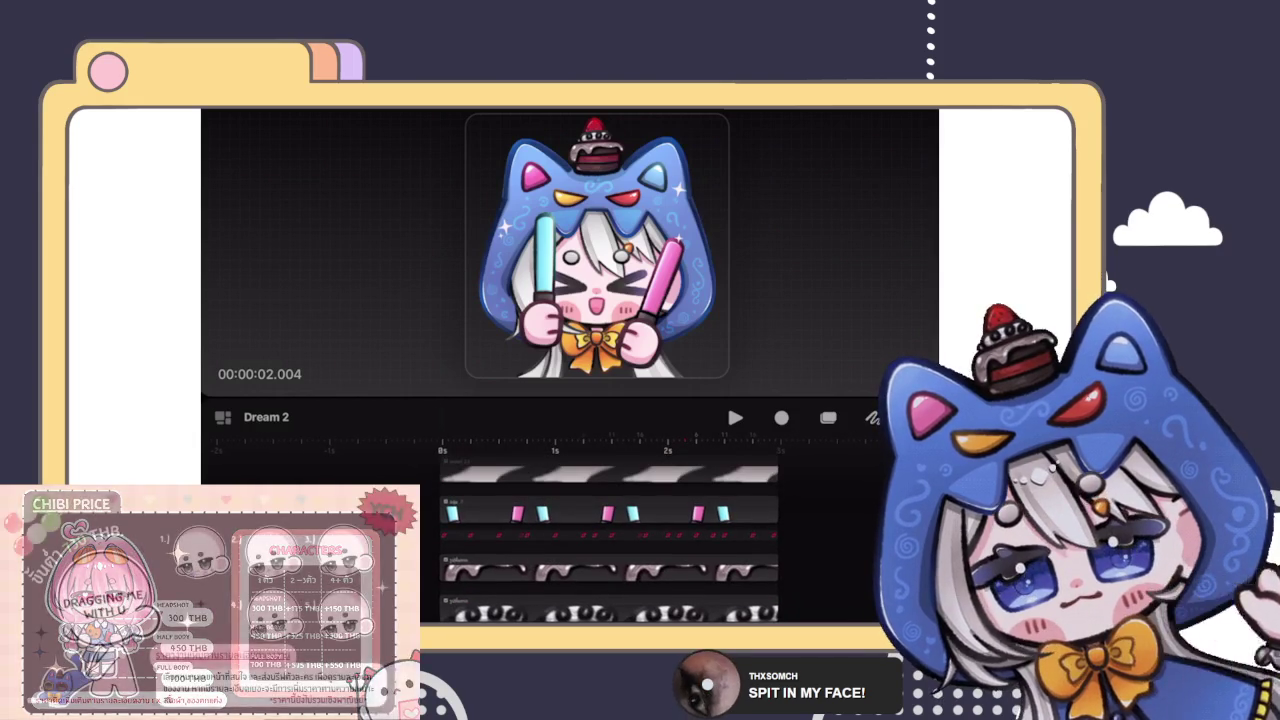
{"action": "scroll", "coordinate": [612, 550], "scroll_direction": "down", "scroll_amount": 3}
{"action": "scroll", "coordinate": [612, 530], "scroll_direction": "down", "scroll_amount": 2}
{"action": "scroll", "coordinate": [612, 530], "scroll_direction": "down", "scroll_amount": 3}
{"action": "scroll", "coordinate": [612, 530], "scroll_direction": "down", "scroll_amount": 3}
{"action": "scroll", "coordinate": [612, 530], "scroll_direction": "down", "scroll_amount": 3}
{"action": "scroll", "coordinate": [615, 530], "scroll_direction": "down", "scroll_amount": 3}
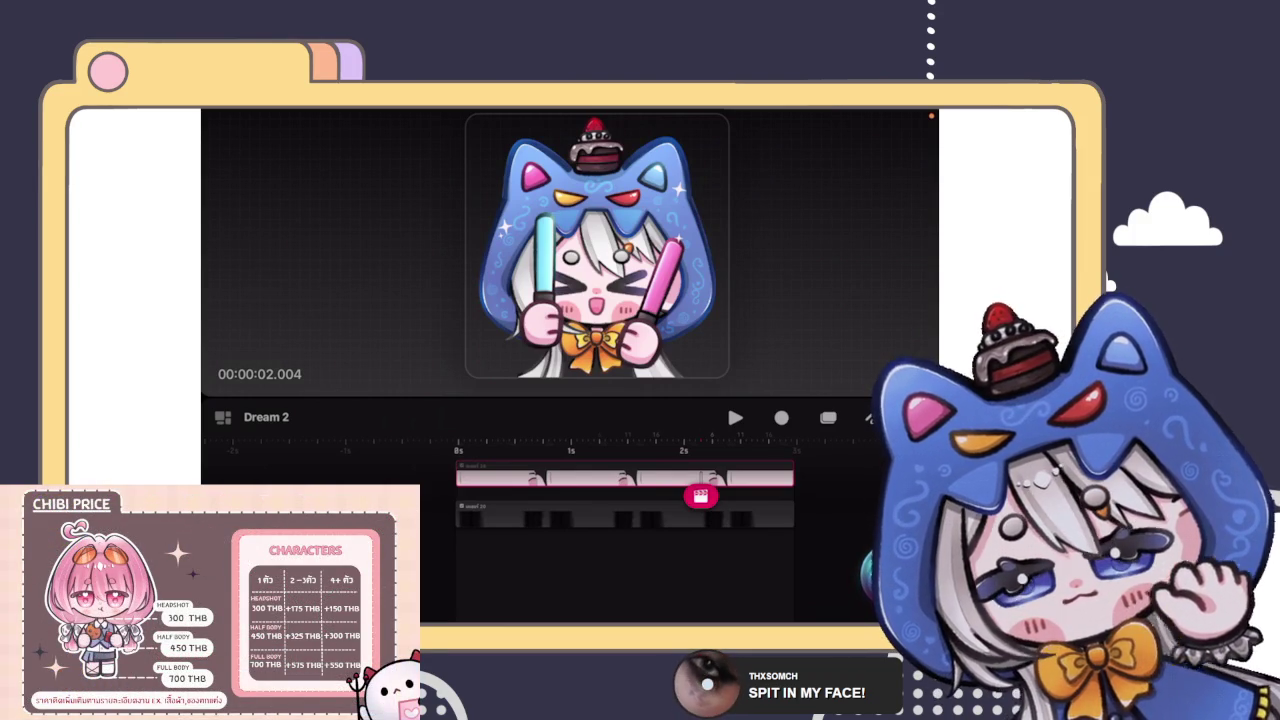
{"action": "left_click", "coordinate": [597, 270]}
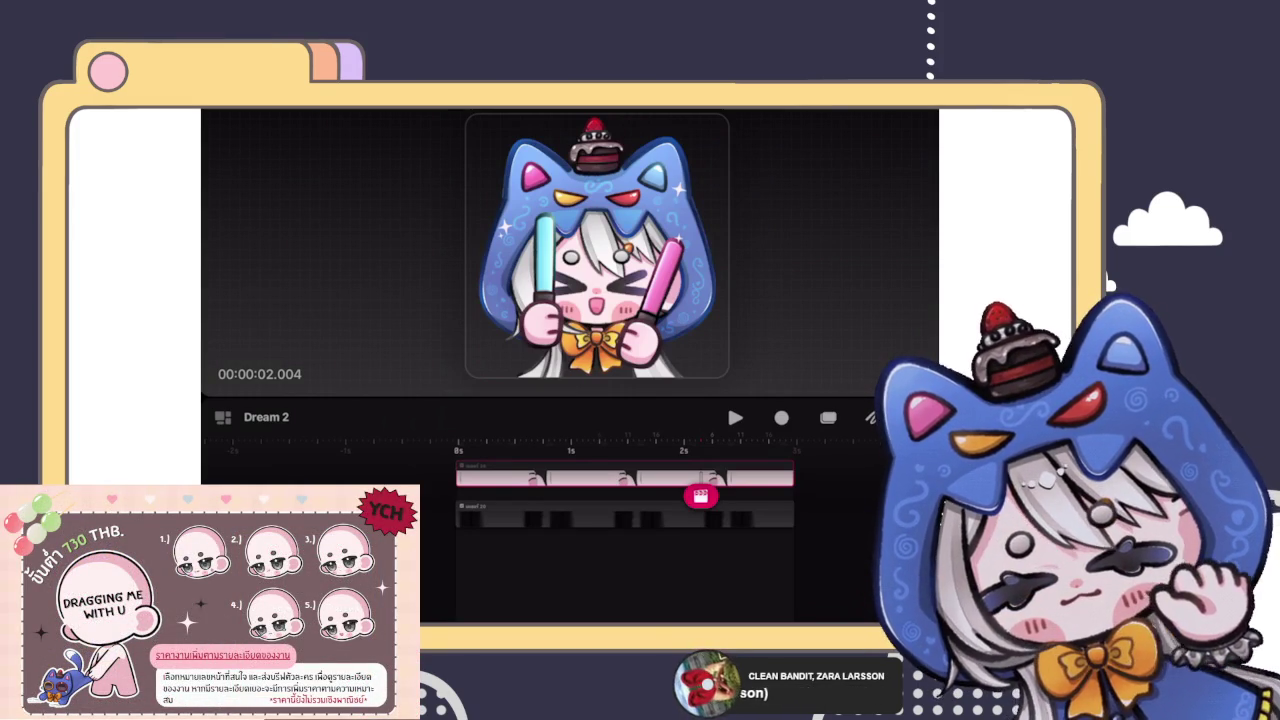
{"action": "left_click_drag", "start_coordinate": [700, 495], "coordinate": [458, 495]}
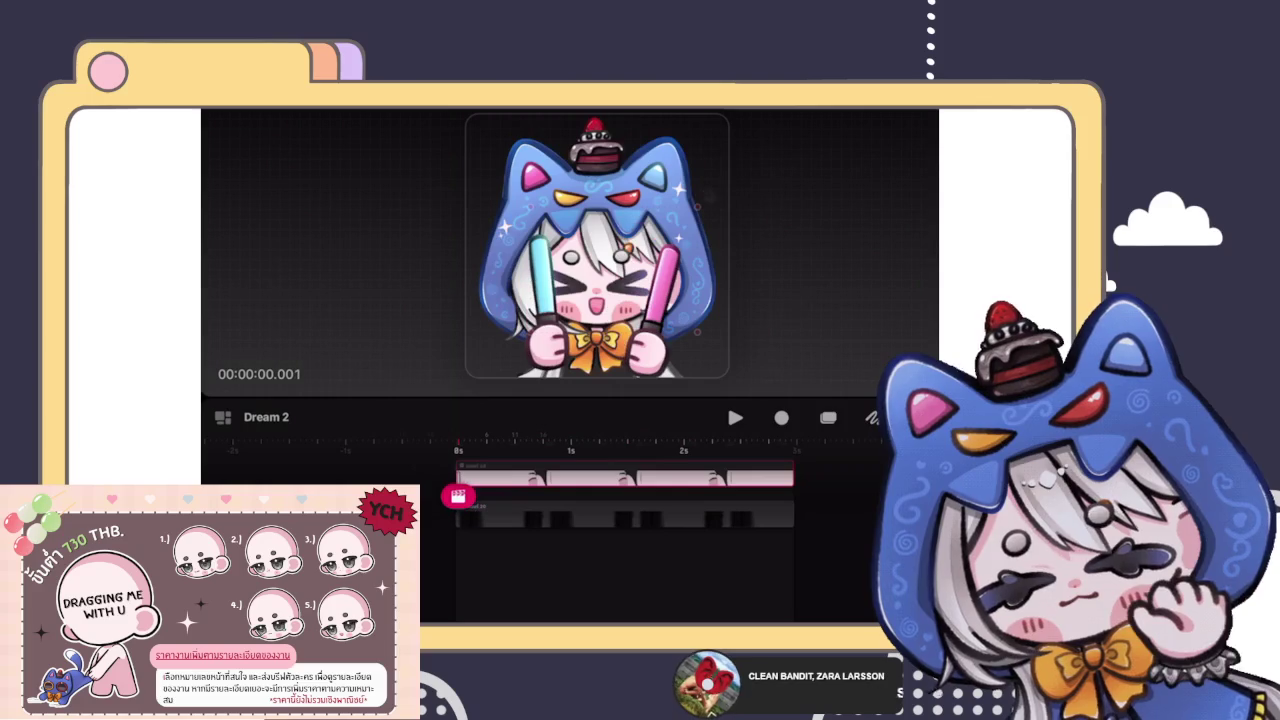
Step: Revert two accidental moves of the character artwork on the opening frame
{"action": "left_click", "coordinate": [597, 270]}
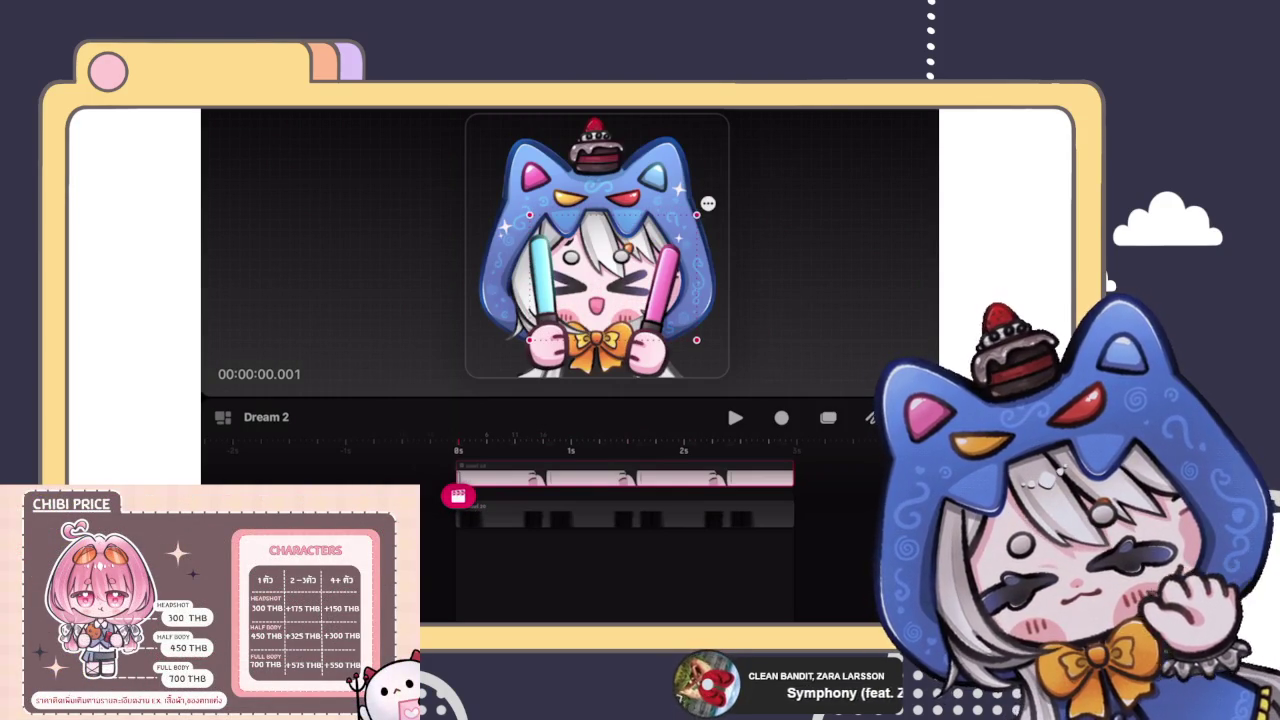
{"action": "key", "text": "ctrl+z"}
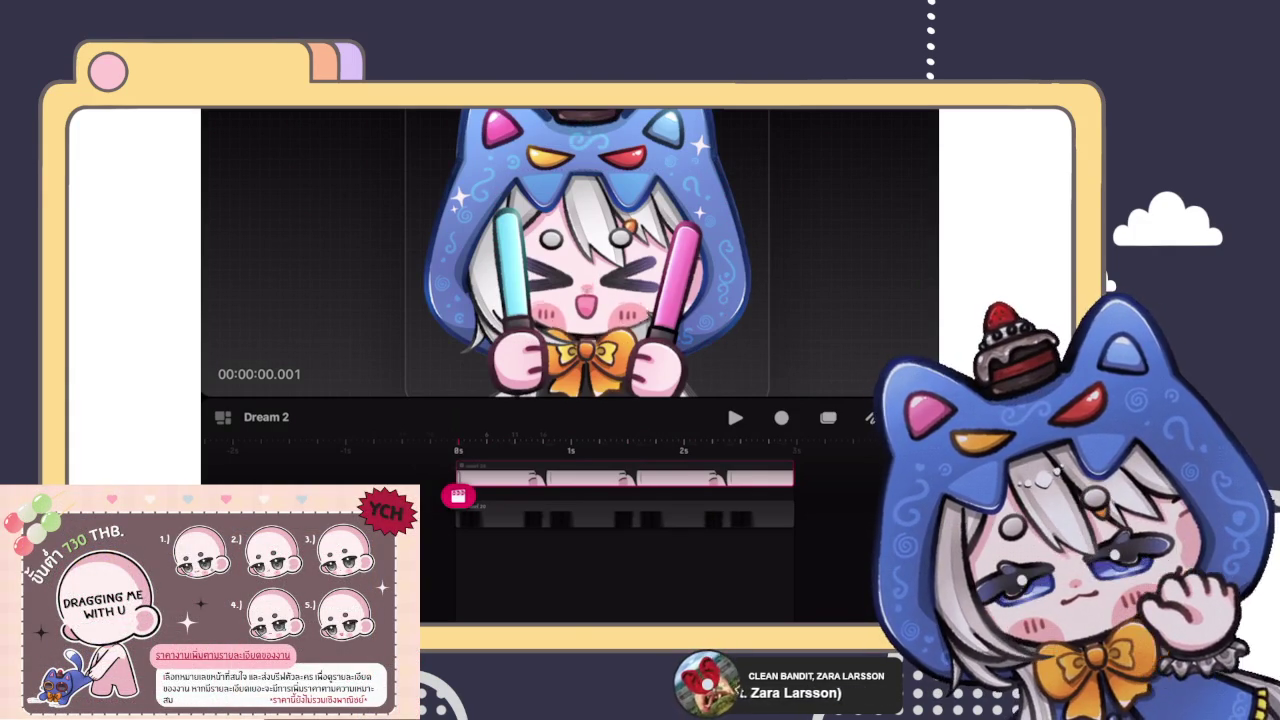
{"action": "left_click", "coordinate": [611, 265]}
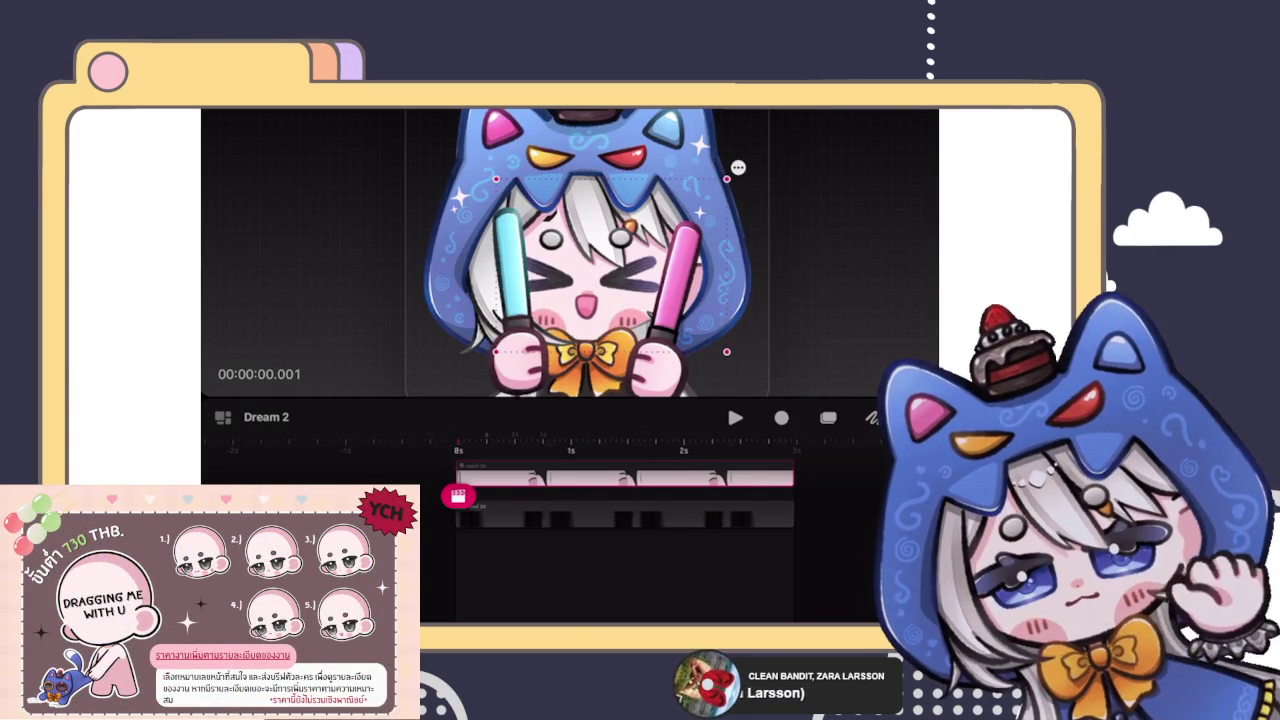
{"action": "key", "text": "ctrl+z"}
{"action": "scroll", "coordinate": [570, 250], "scroll_direction": "up", "scroll_amount": 3}
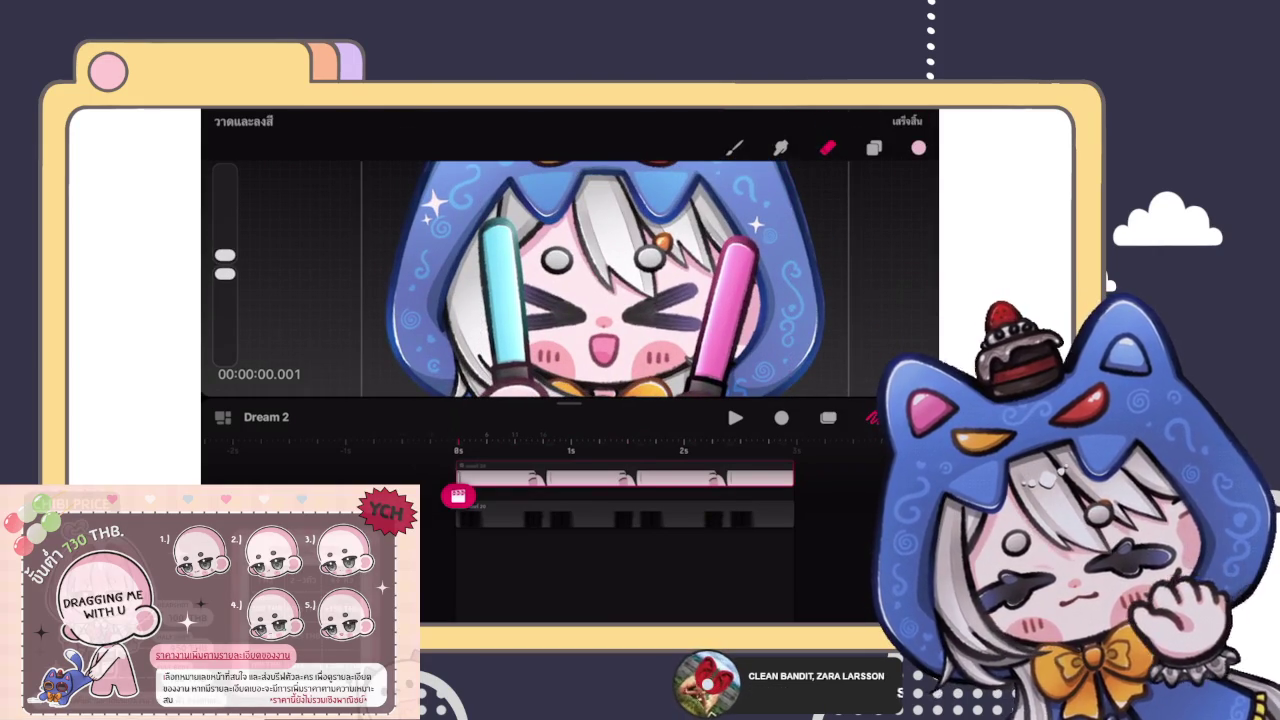
Step: Switch from the eraser back to painting, then undo the last drawn stroke
{"action": "scroll", "coordinate": [518, 184], "scroll_direction": "up", "scroll_amount": 2}
{"action": "scroll", "coordinate": [518, 184], "scroll_direction": "up", "scroll_amount": 2}
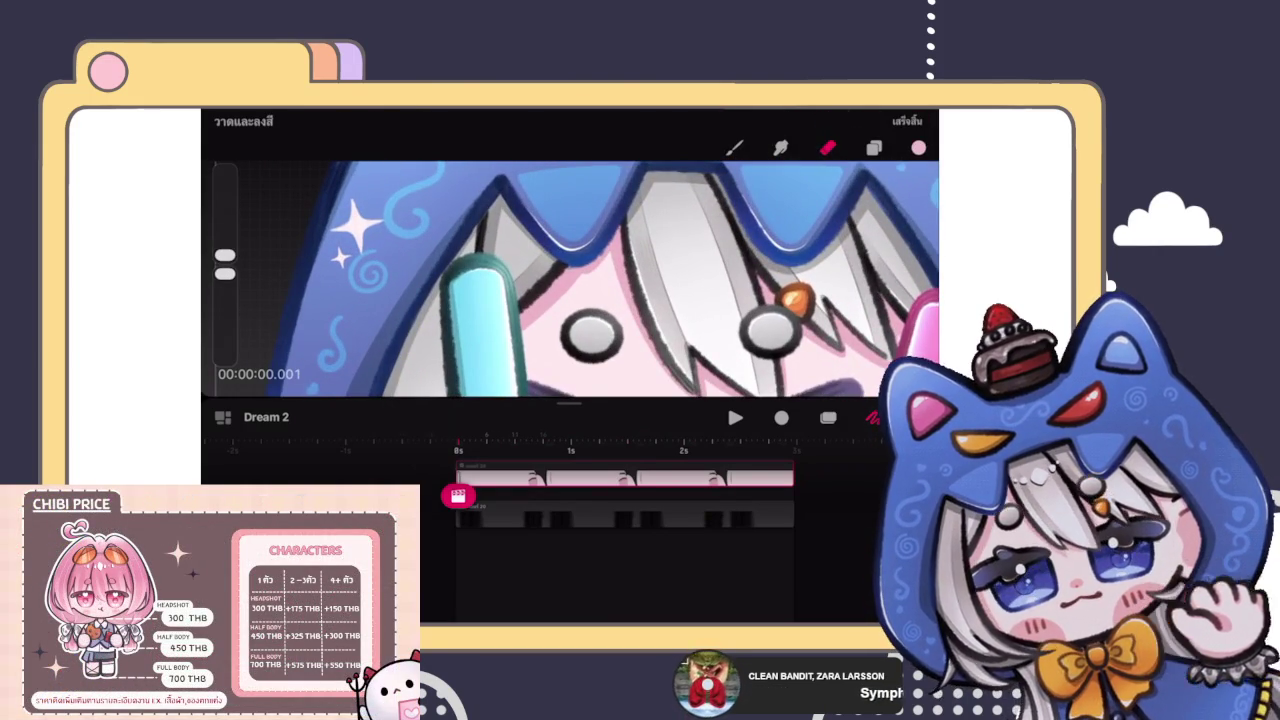
{"action": "left_click", "coordinate": [734, 147]}
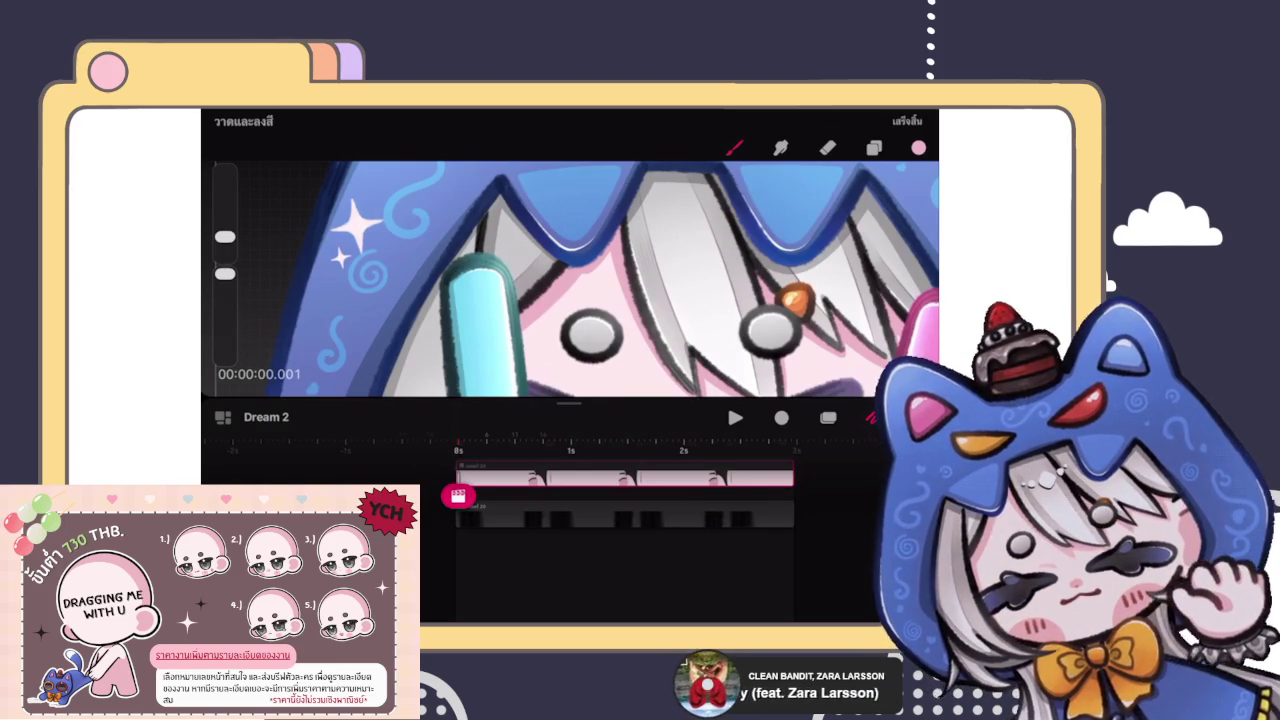
{"action": "key", "text": "ctrl+z"}
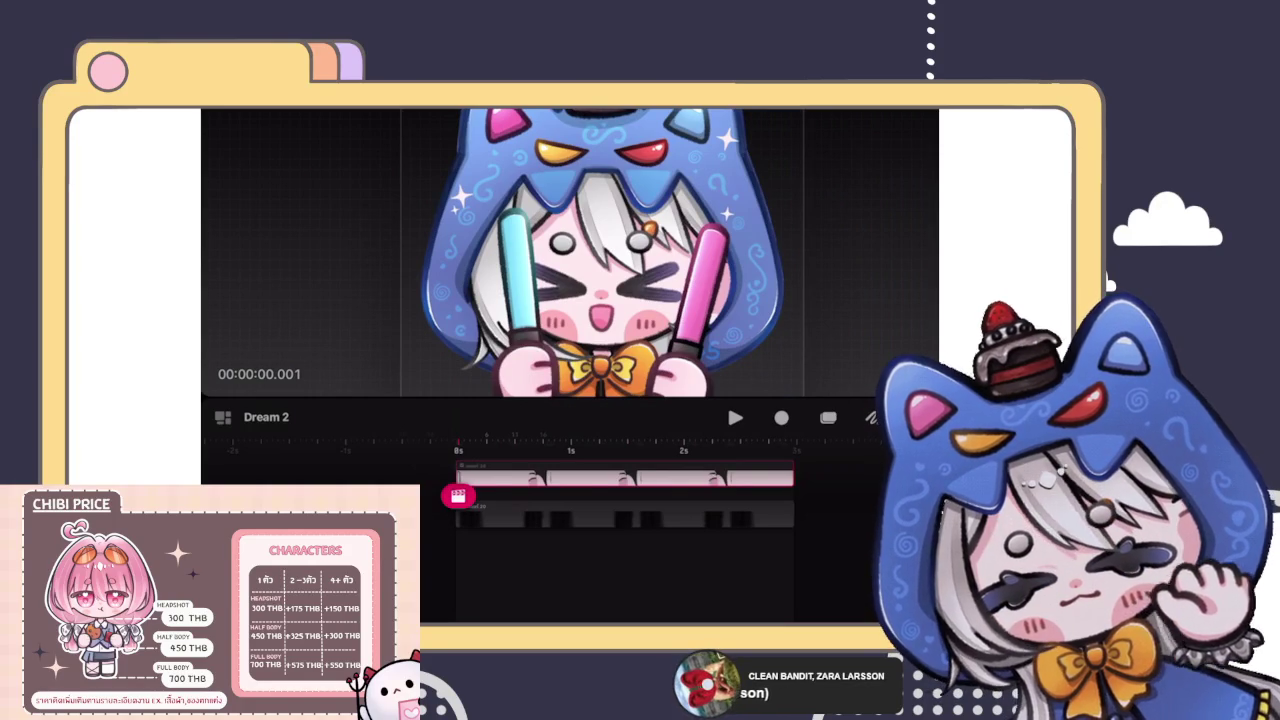
Step: At about one second, nudge the character slightly upward, then undo that move
{"action": "left_click_drag", "start_coordinate": [458, 495], "coordinate": [582, 495]}
{"action": "left_click", "coordinate": [626, 268]}
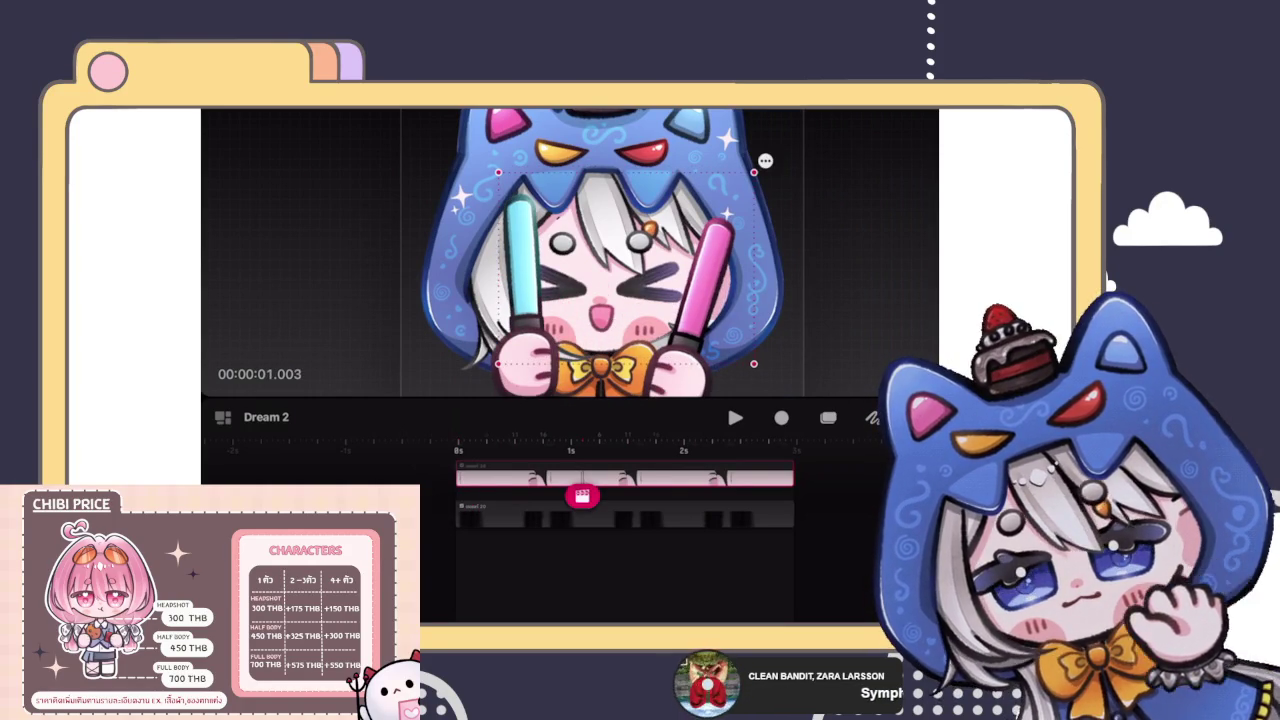
{"action": "left_click_drag", "start_coordinate": [626, 268], "coordinate": [627, 262]}
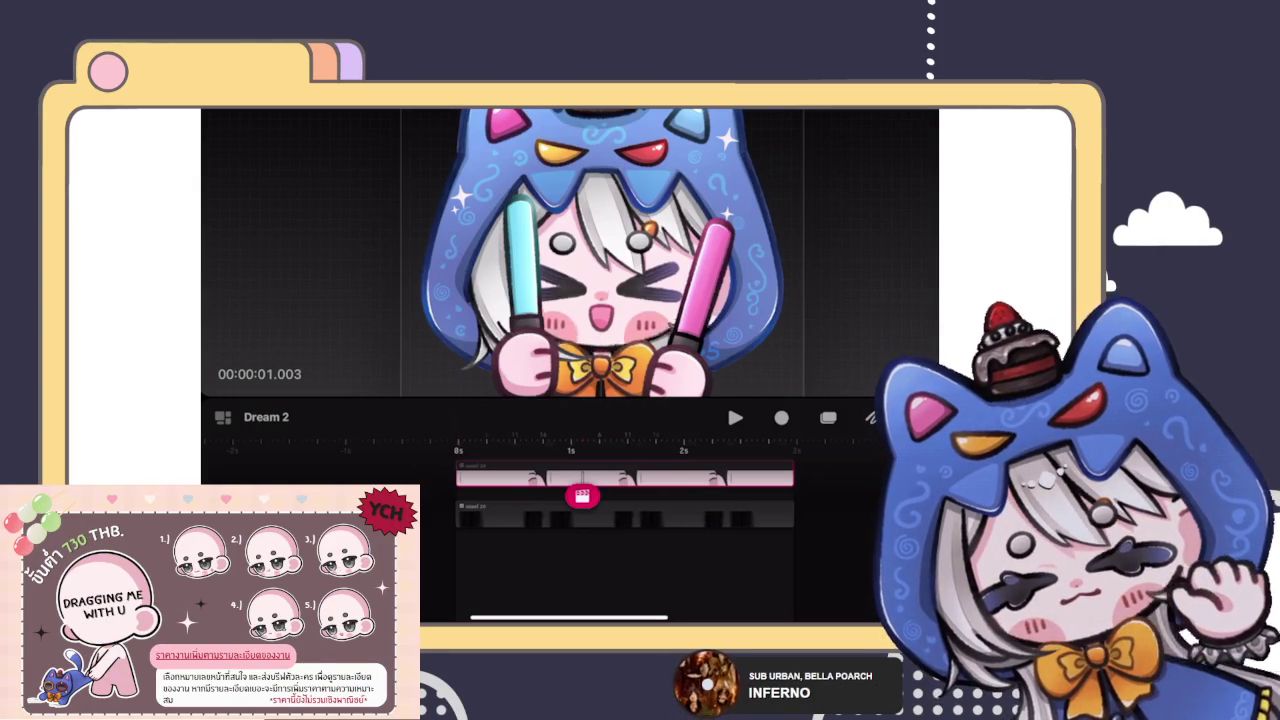
{"action": "left_click", "coordinate": [627, 255]}
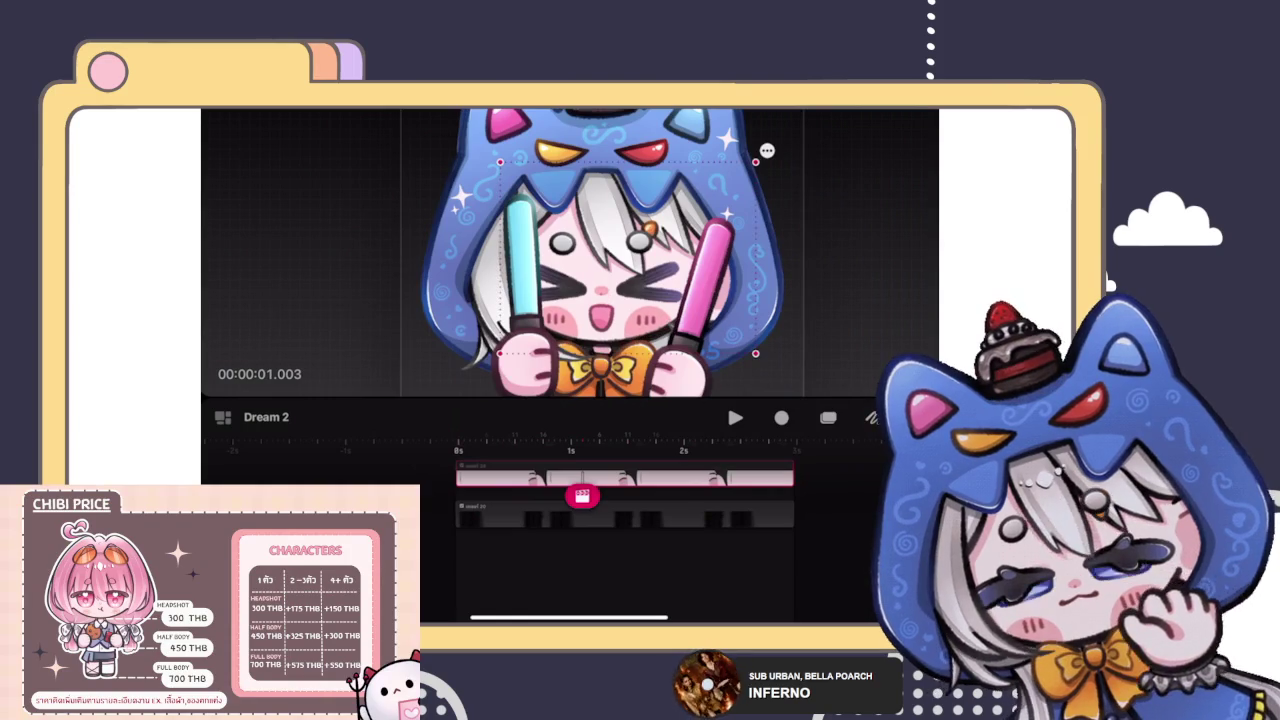
{"action": "key", "text": "ctrl+z"}
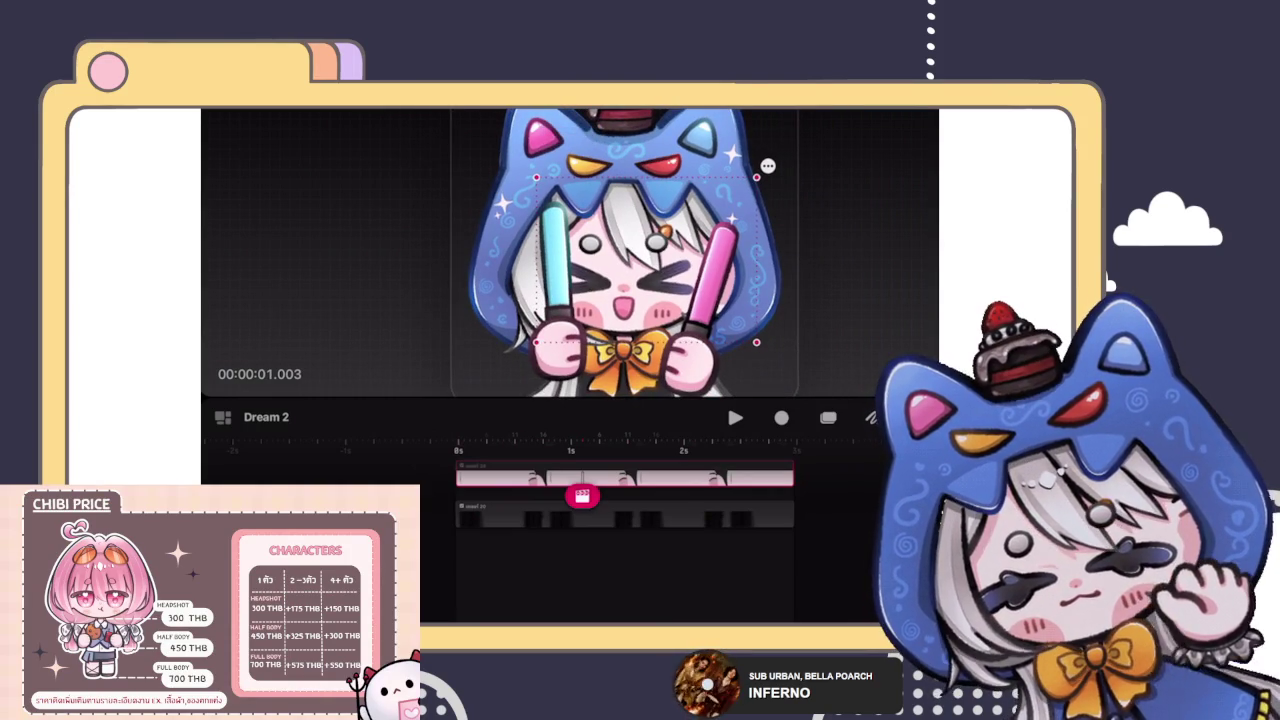
Step: Delete and restore the second track, then move the dark track up to second place
{"action": "left_click", "coordinate": [678, 515]}
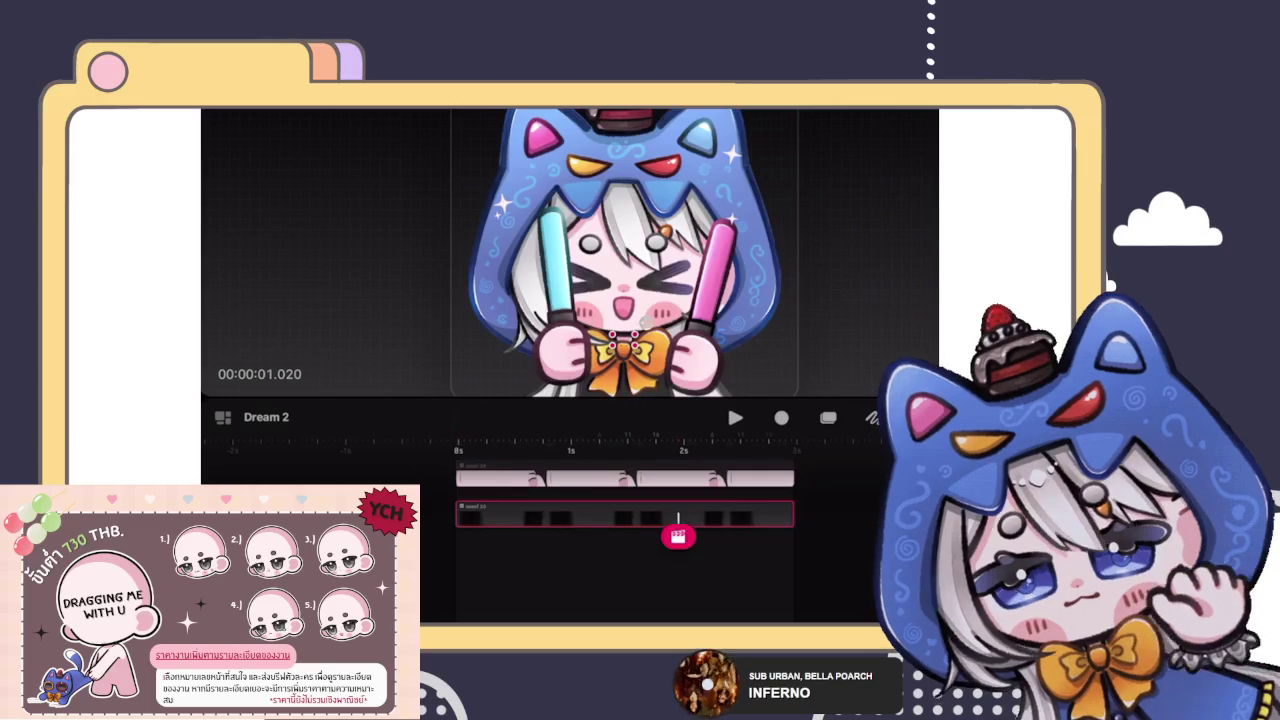
{"action": "key", "text": "Delete"}
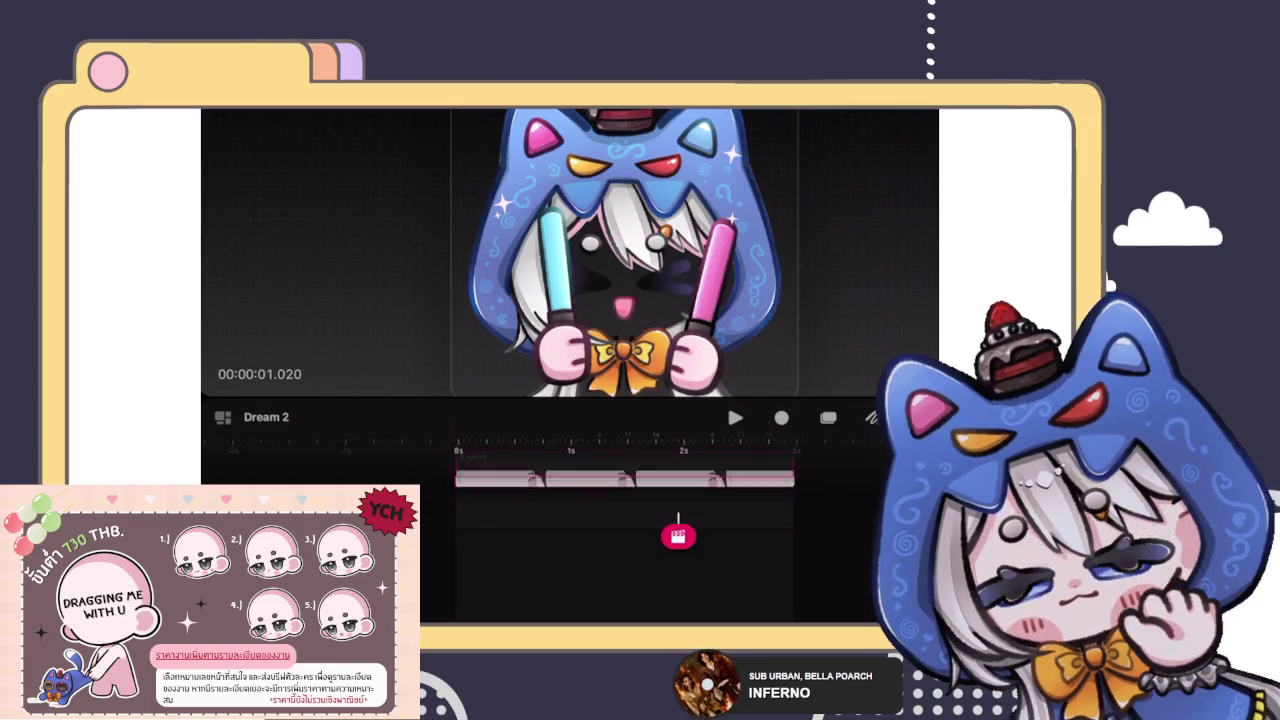
{"action": "key", "text": "ctrl+z"}
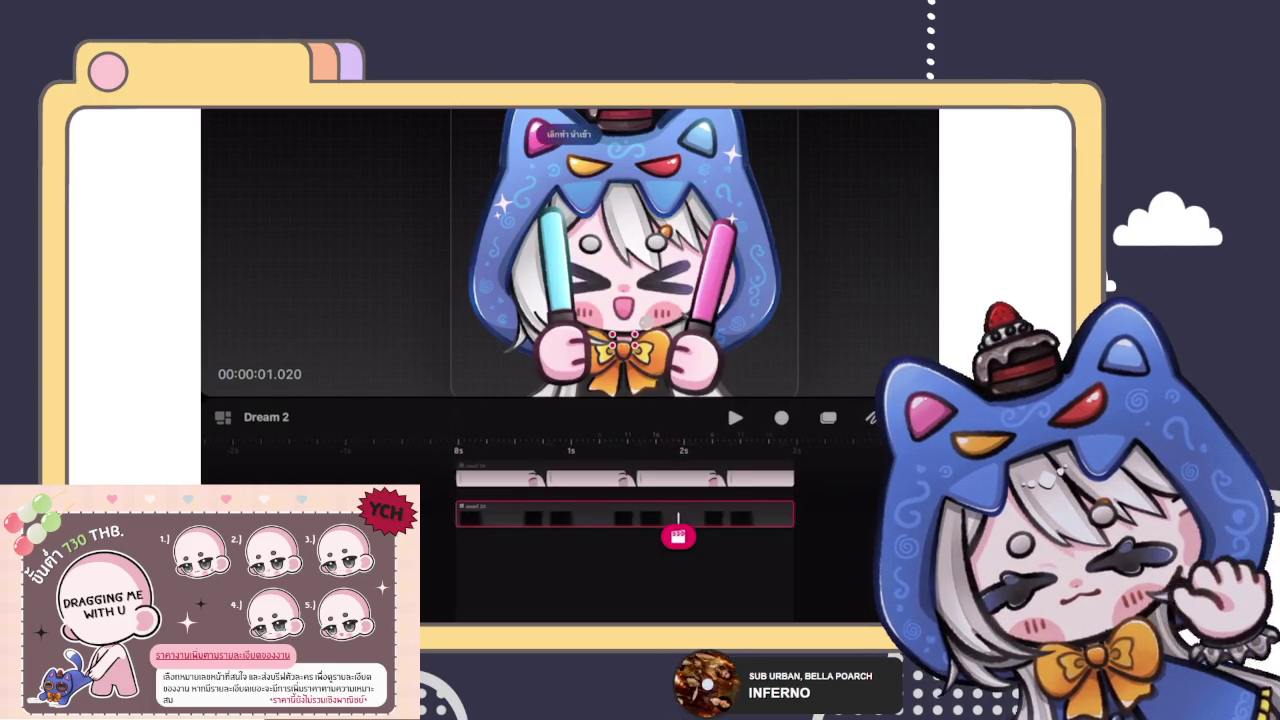
{"action": "key", "text": "ctrl+z"}
{"action": "left_click_drag", "start_coordinate": [615, 568], "coordinate": [615, 528]}
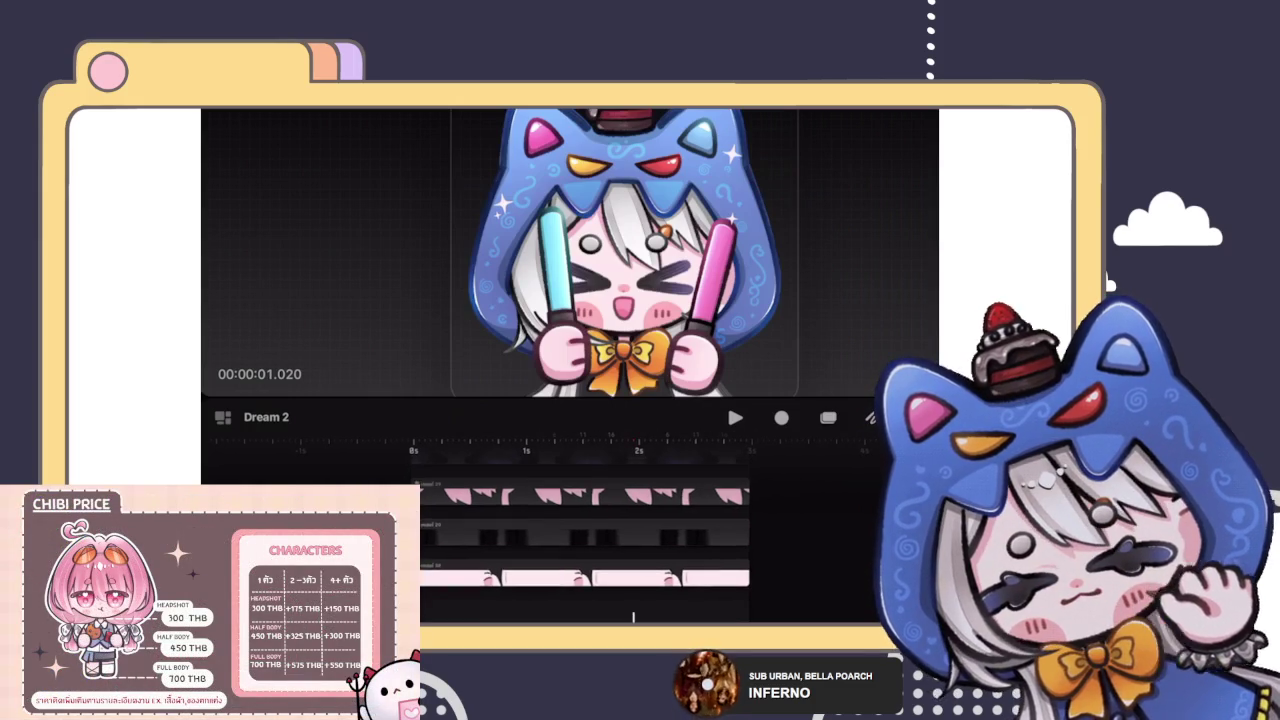
Step: Duplicate a pink track as a new track
{"action": "left_click", "coordinate": [600, 528]}
{"action": "left_click", "coordinate": [659, 587]}
{"action": "left_click", "coordinate": [782, 443]}
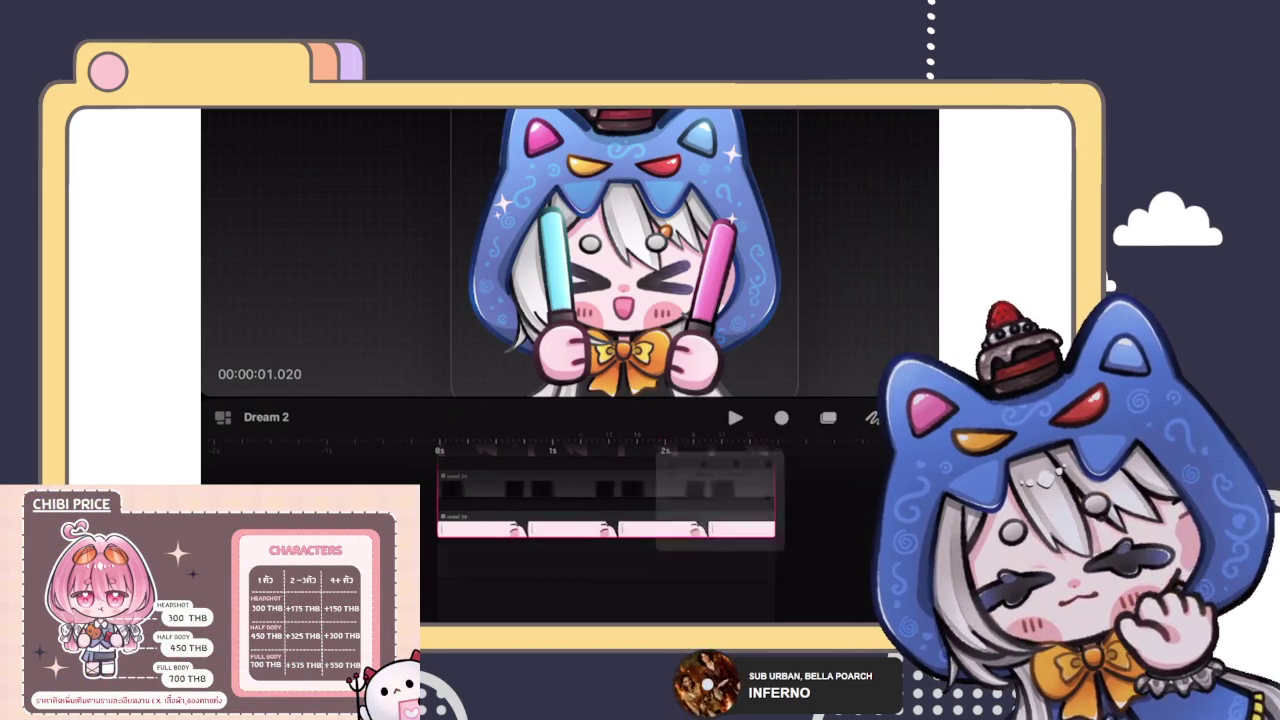
Step: Select the bottom pink track, rewind to the start, and select the character for painting
{"action": "left_click", "coordinate": [608, 572]}
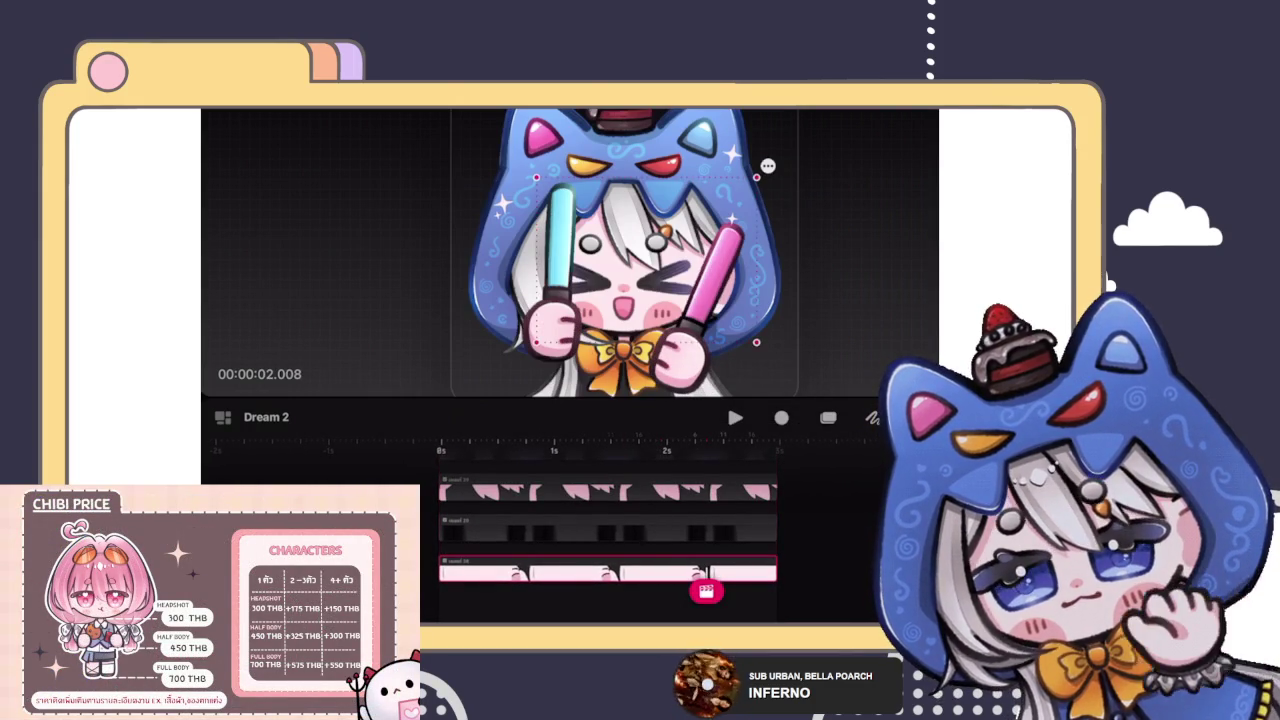
{"action": "left_click", "coordinate": [441, 443]}
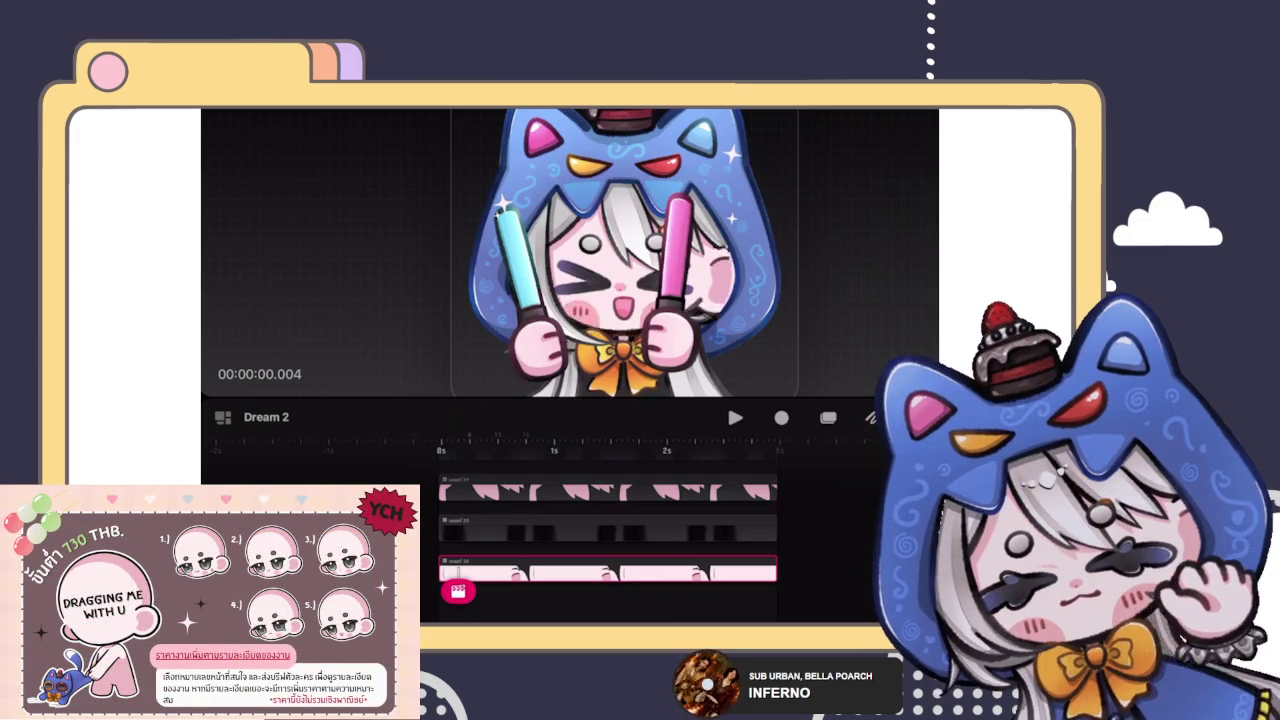
{"action": "left_click", "coordinate": [641, 265]}
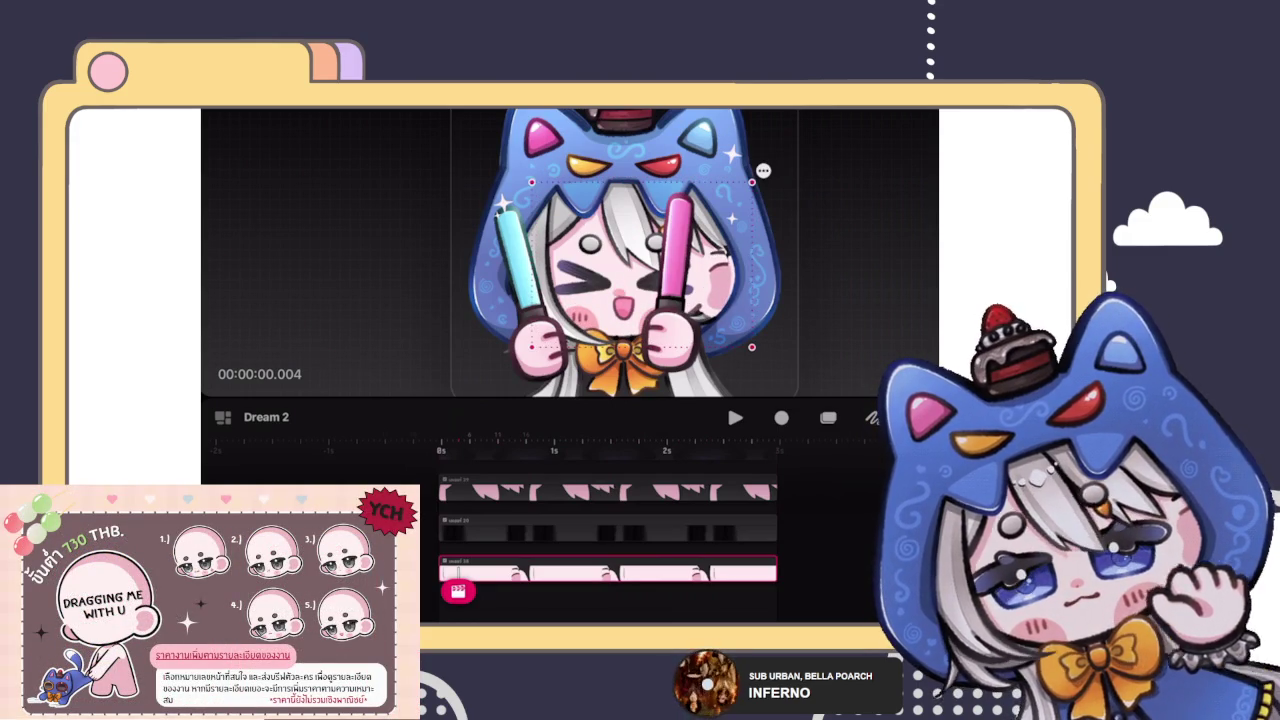
{"action": "scroll", "coordinate": [570, 250], "scroll_direction": "up", "scroll_amount": 5}
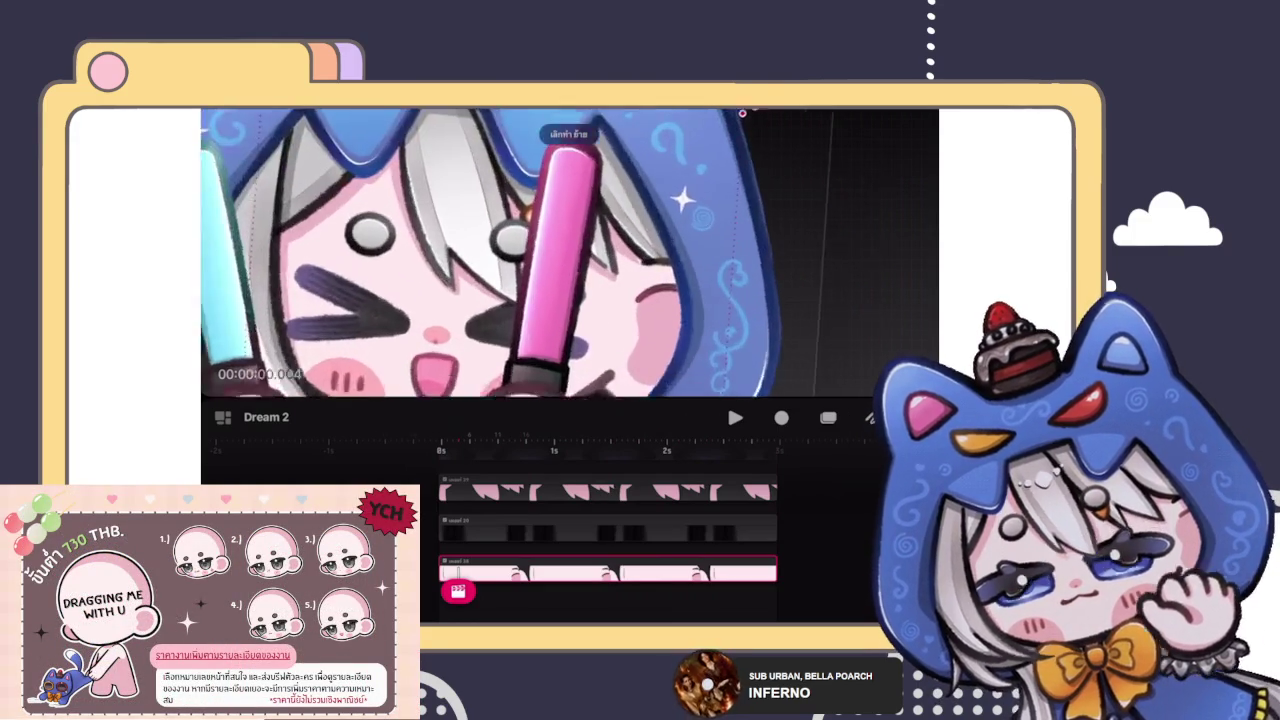
{"action": "scroll", "coordinate": [570, 250], "scroll_direction": "up", "scroll_amount": 2}
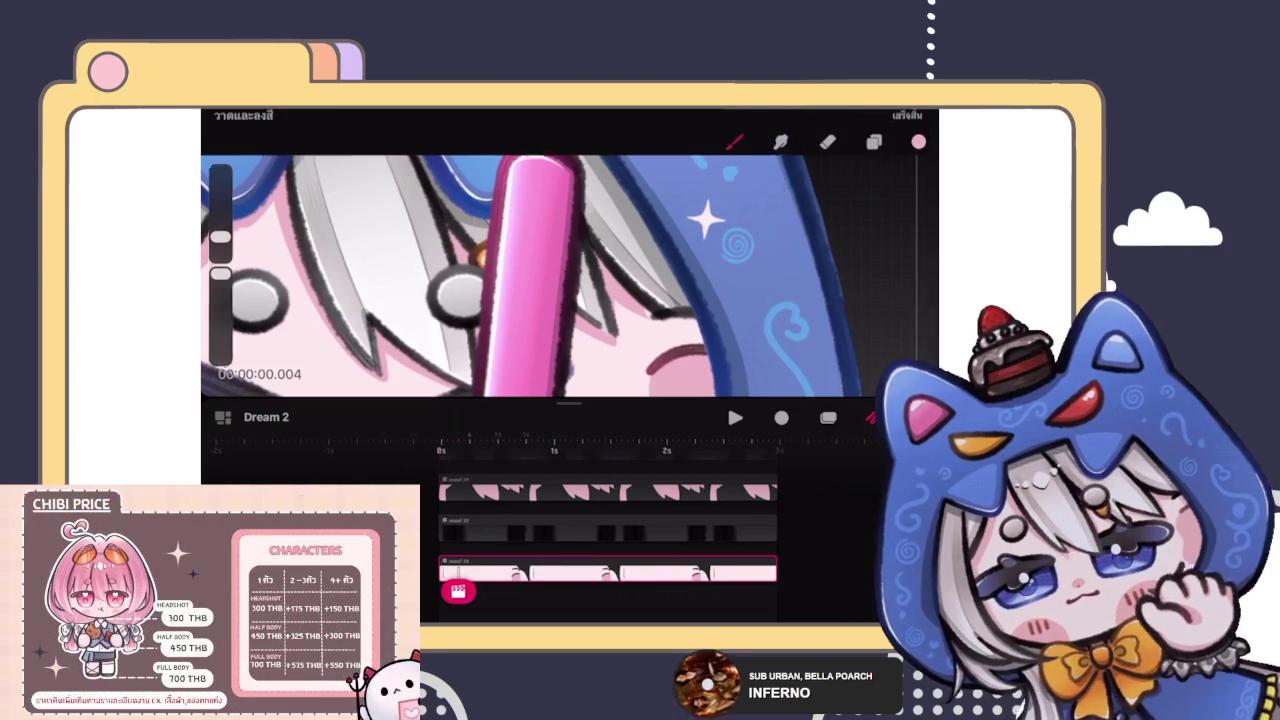
Step: Sample the pale pink near the mouth, undo the stray stroke, and rewind the top track
{"action": "left_click", "coordinate": [640, 322]}
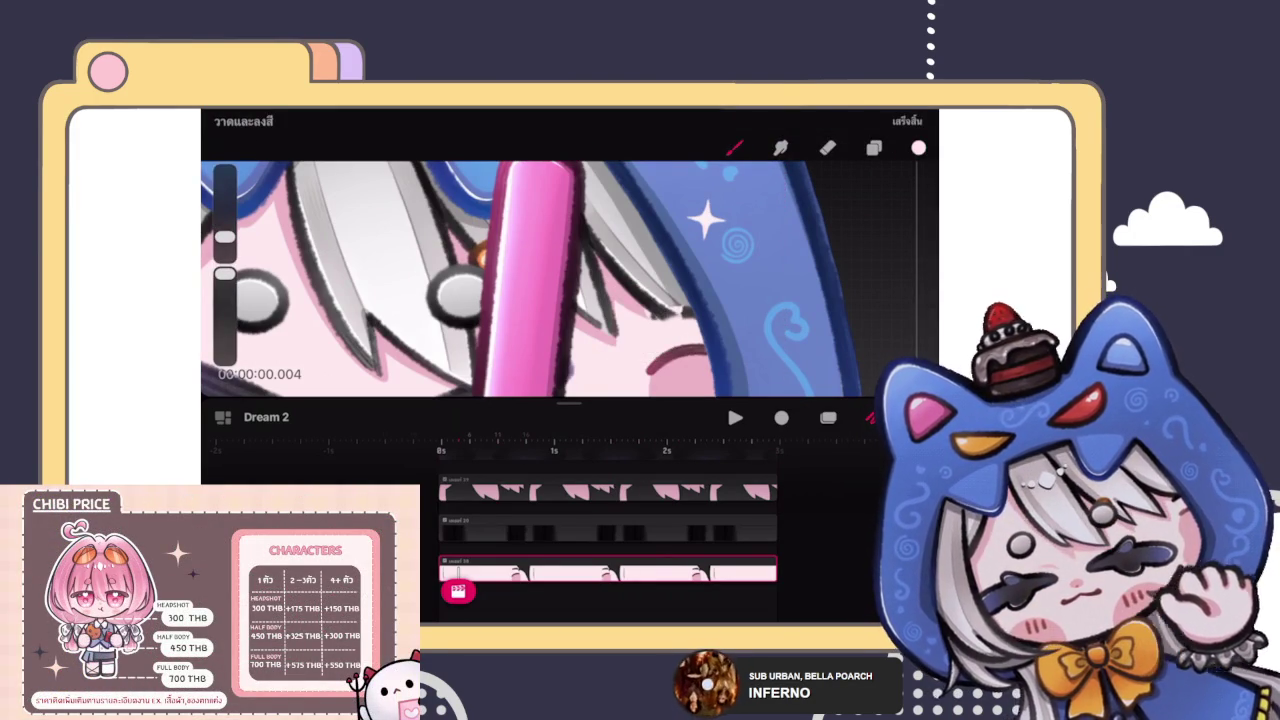
{"action": "key", "text": "ctrl+z"}
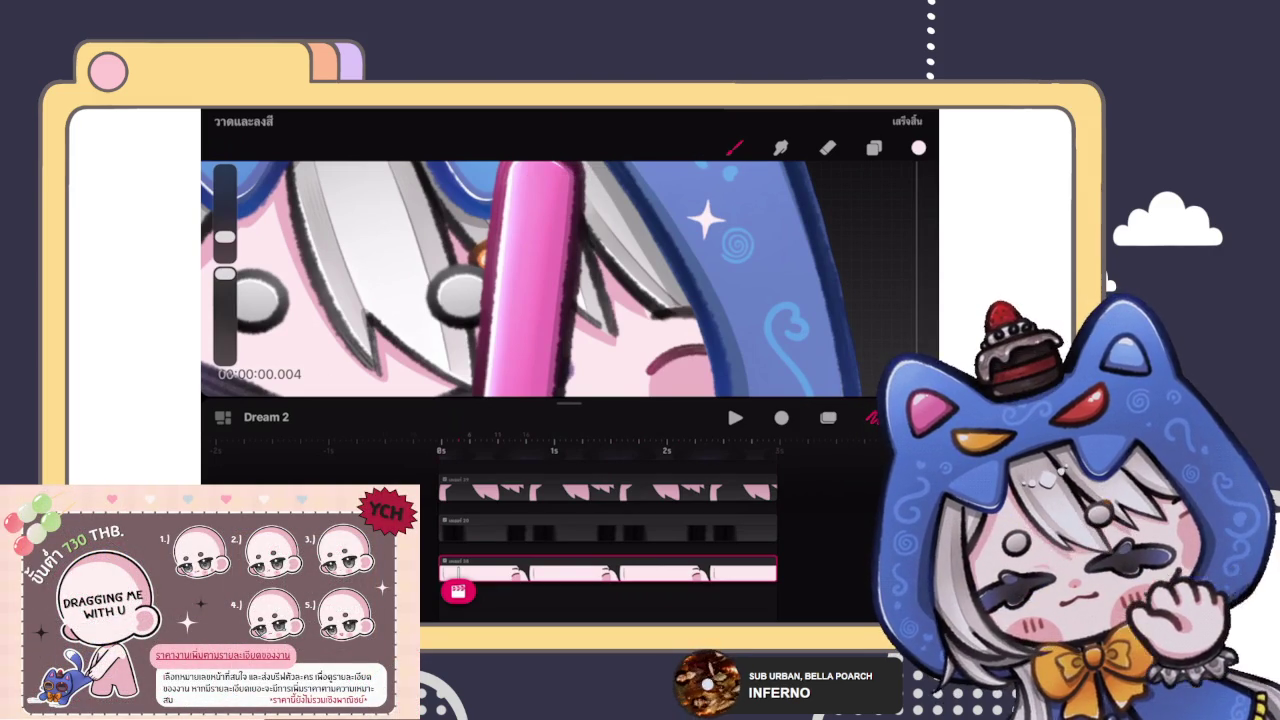
{"action": "left_click", "coordinate": [649, 490]}
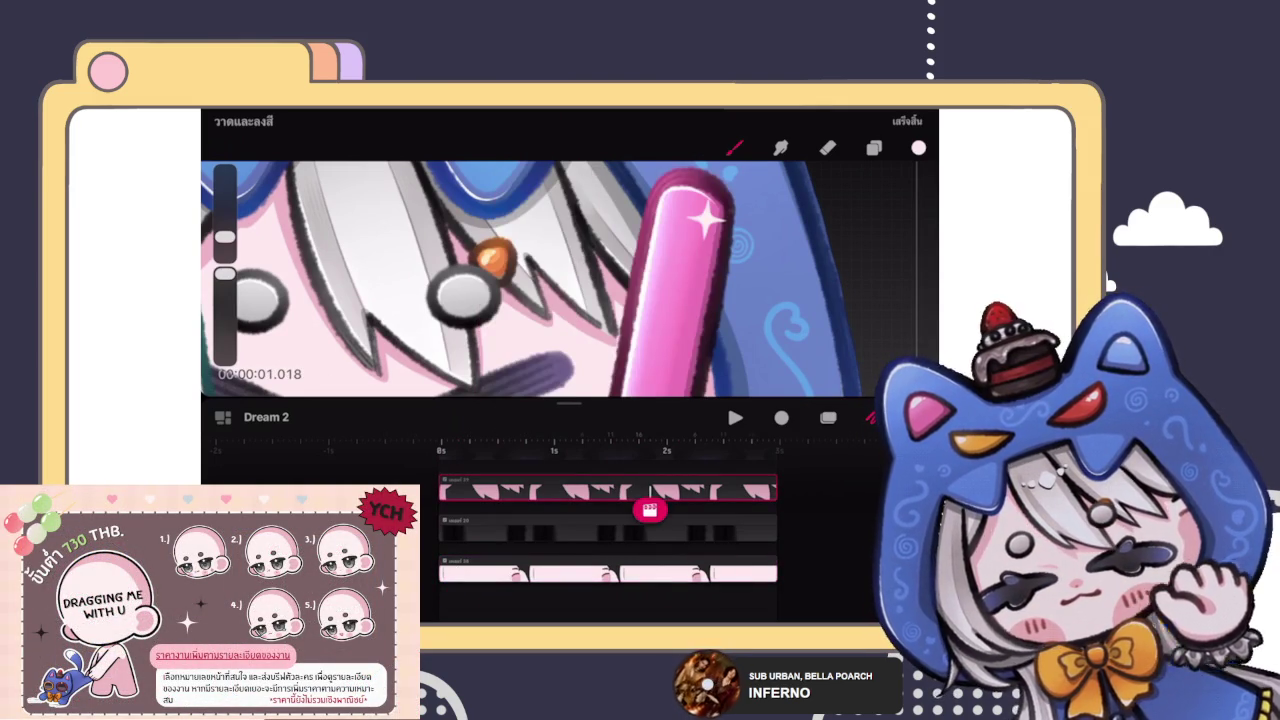
{"action": "left_click_drag", "start_coordinate": [649, 510], "coordinate": [480, 510]}
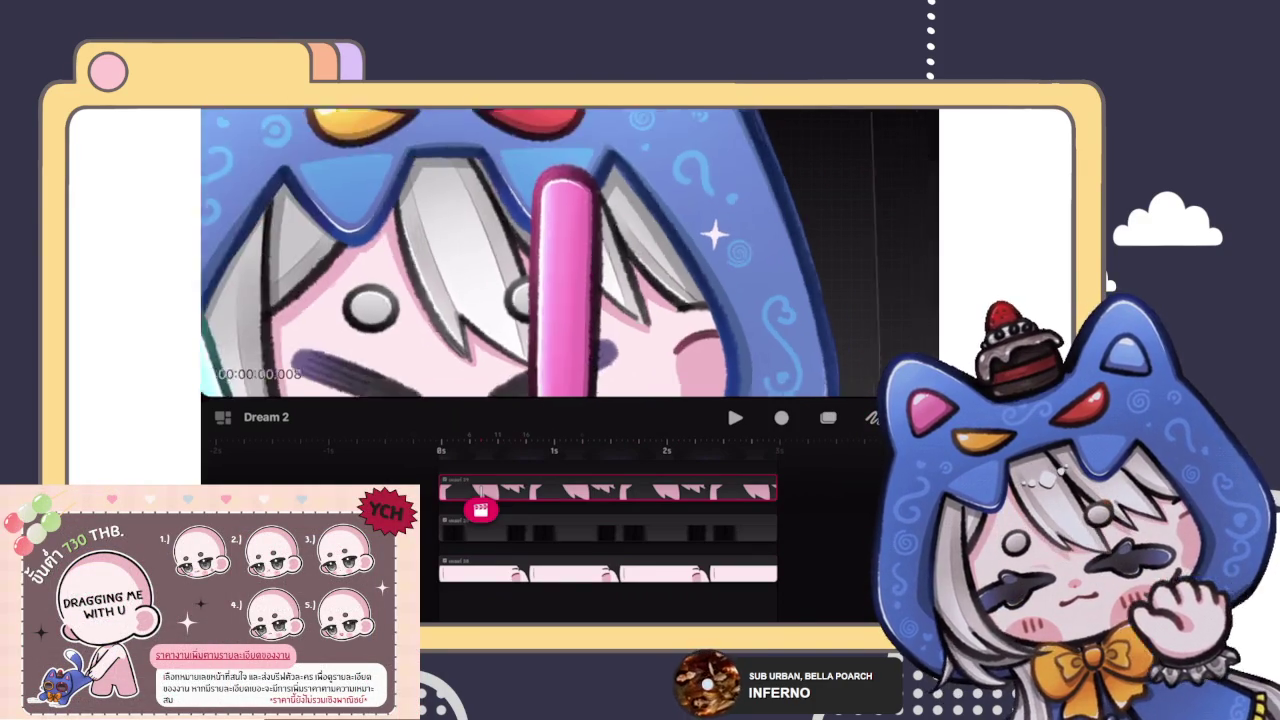
{"action": "scroll", "coordinate": [569, 253], "scroll_direction": "down", "scroll_amount": 5}
{"action": "mouse_move", "coordinate": [480, 510]}
{"action": "left_mouse_down"}
{"action": "mouse_move", "coordinate": [729, 512]}
{"action": "mouse_move", "coordinate": [441, 510]}
{"action": "left_mouse_up"}
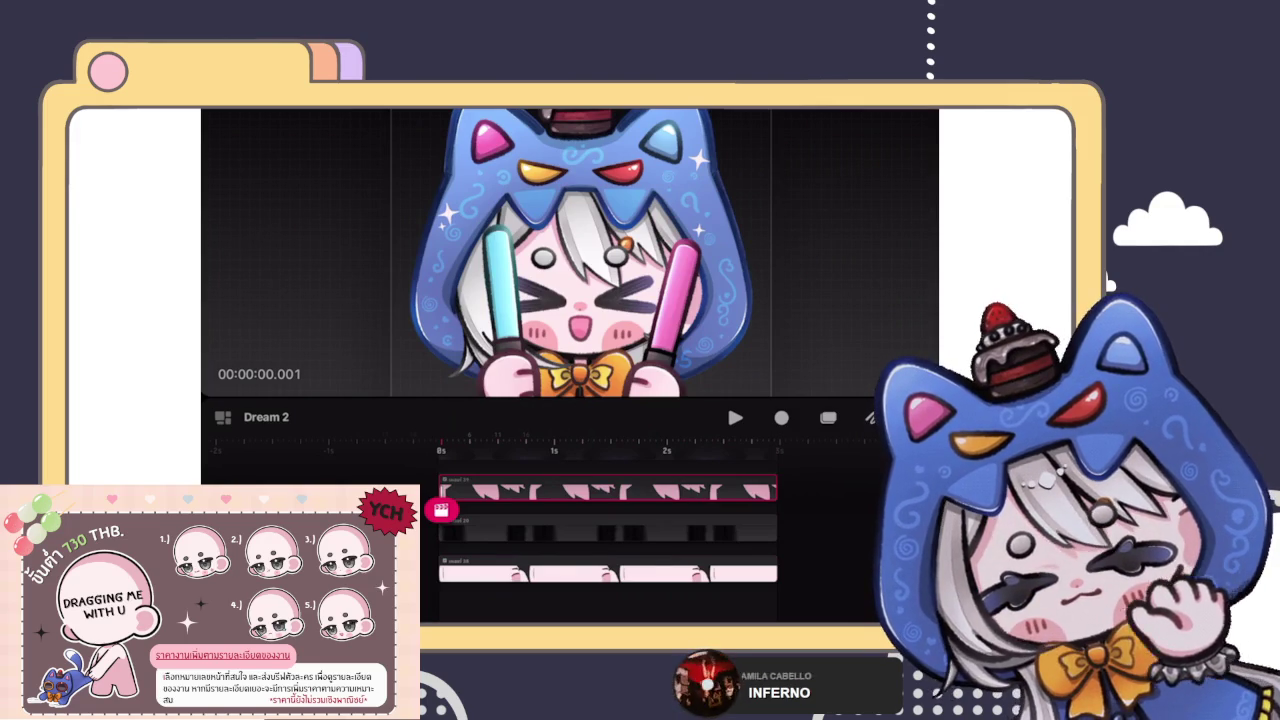
Step: Return the playhead to 00:00:00.001, the animation's first frame
{"action": "scroll", "coordinate": [580, 250], "scroll_direction": "down", "scroll_amount": 3}
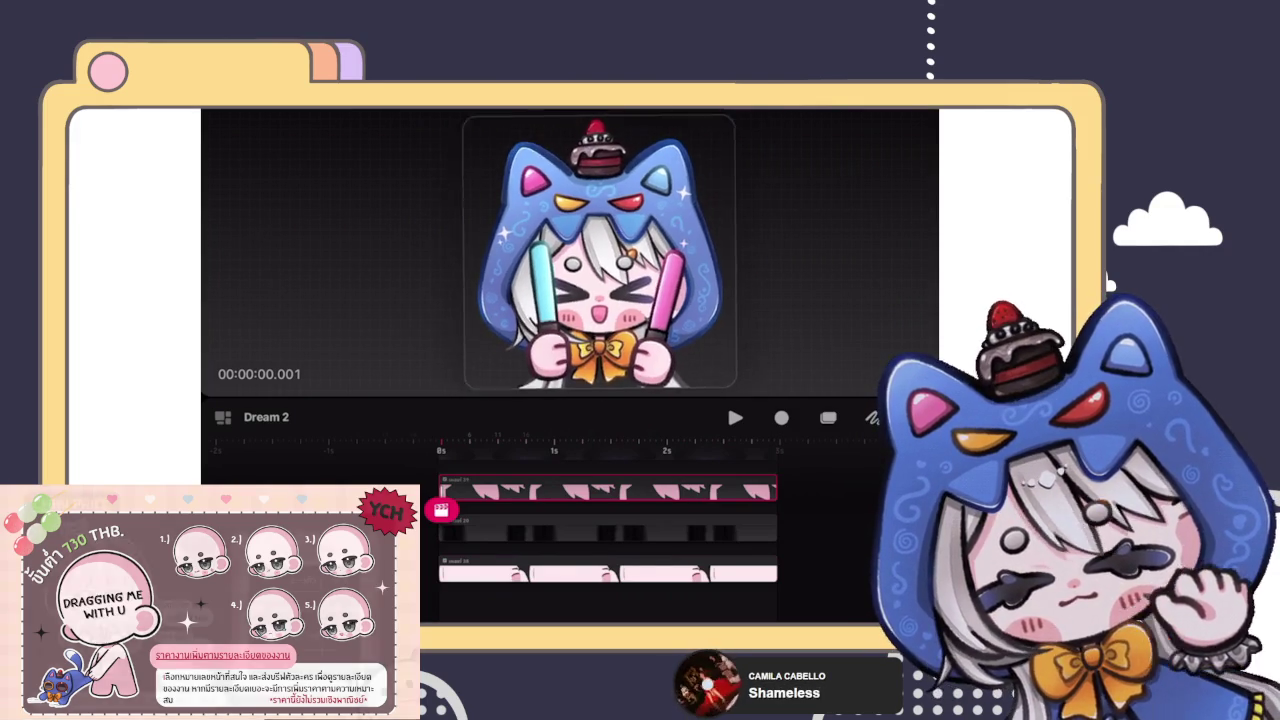
{"action": "scroll", "coordinate": [590, 250], "scroll_direction": "up", "scroll_amount": 3}
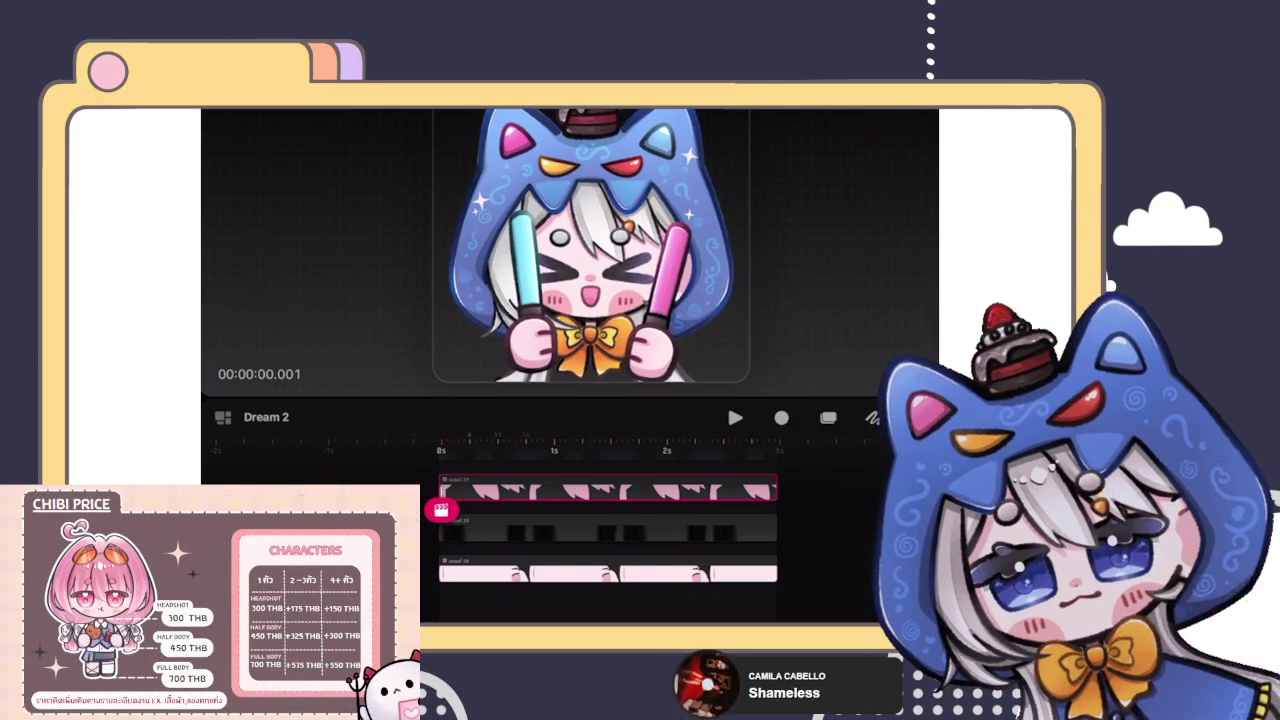
{"action": "mouse_move", "coordinate": [440, 510]}
{"action": "left_mouse_down"}
{"action": "mouse_move", "coordinate": [566, 512]}
{"action": "mouse_move", "coordinate": [732, 555]}
{"action": "left_mouse_up"}
{"action": "scroll", "coordinate": [608, 530], "scroll_direction": "down", "scroll_amount": 1}
{"action": "scroll", "coordinate": [590, 250], "scroll_direction": "up", "scroll_amount": 2}
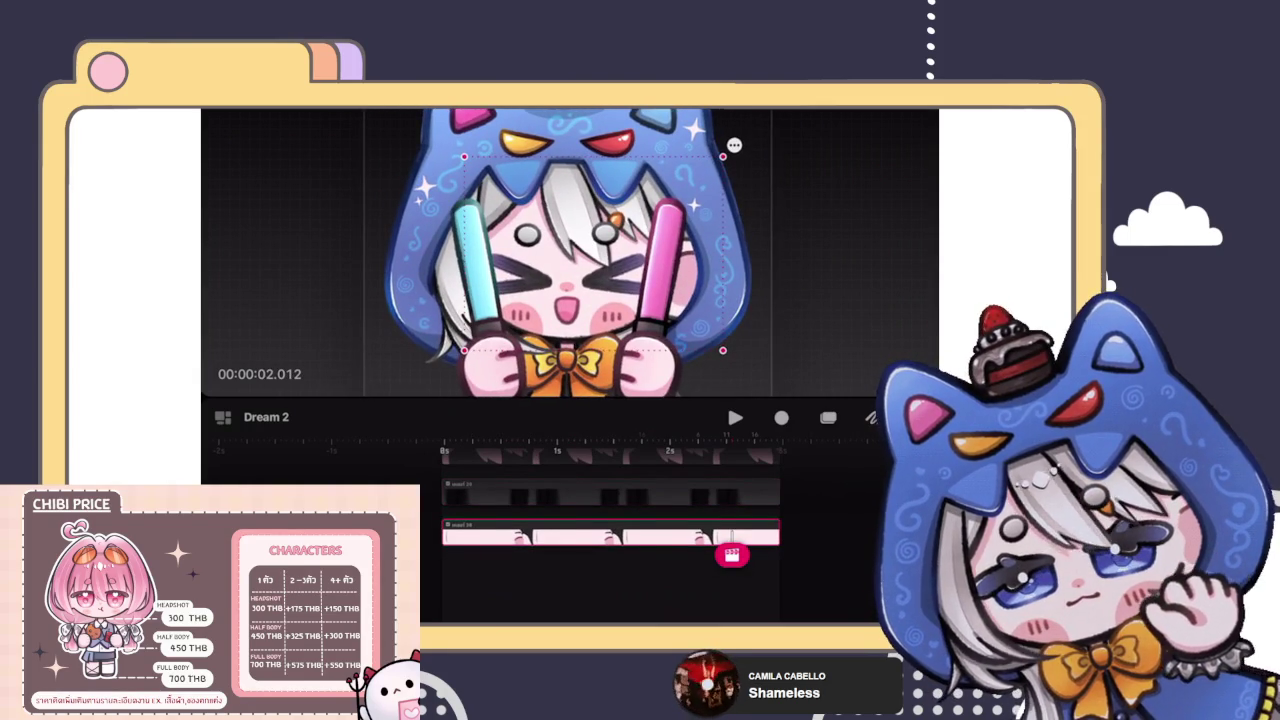
{"action": "left_click_drag", "start_coordinate": [732, 555], "coordinate": [445, 555]}
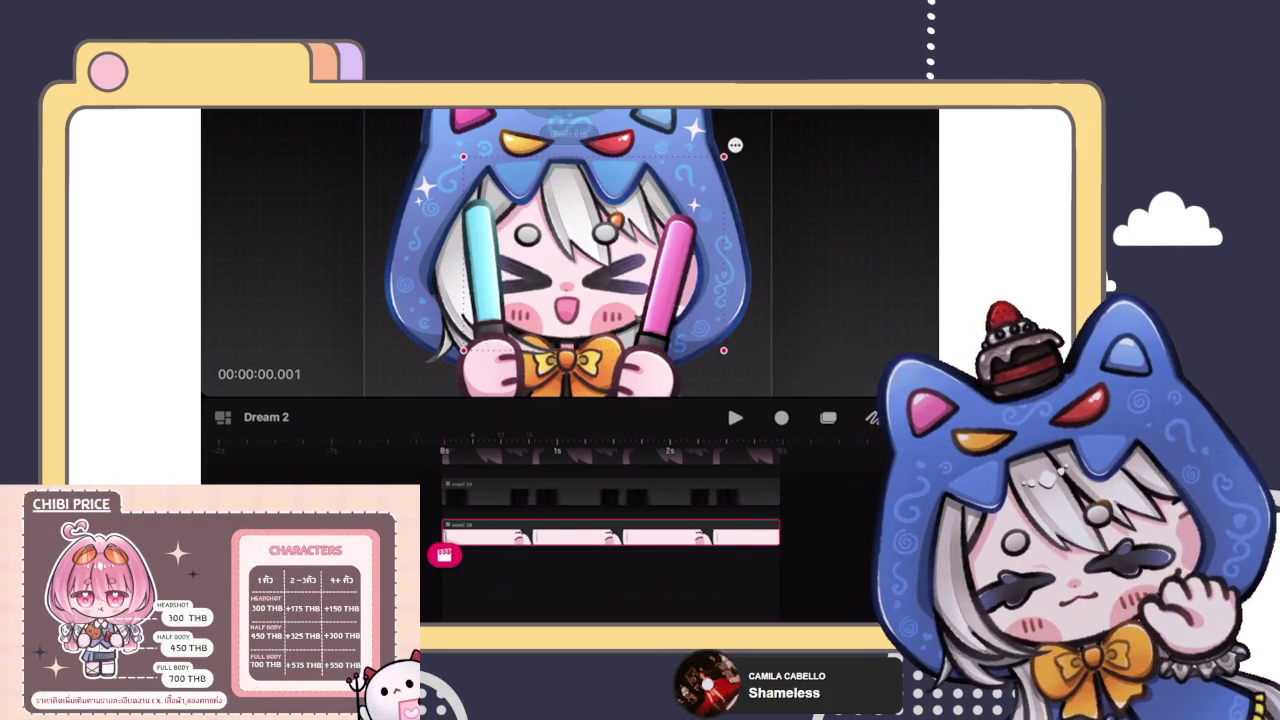
Step: Edit the chibi layer's anchor point from its options menu and confirm with Done
{"action": "left_click", "coordinate": [735, 145]}
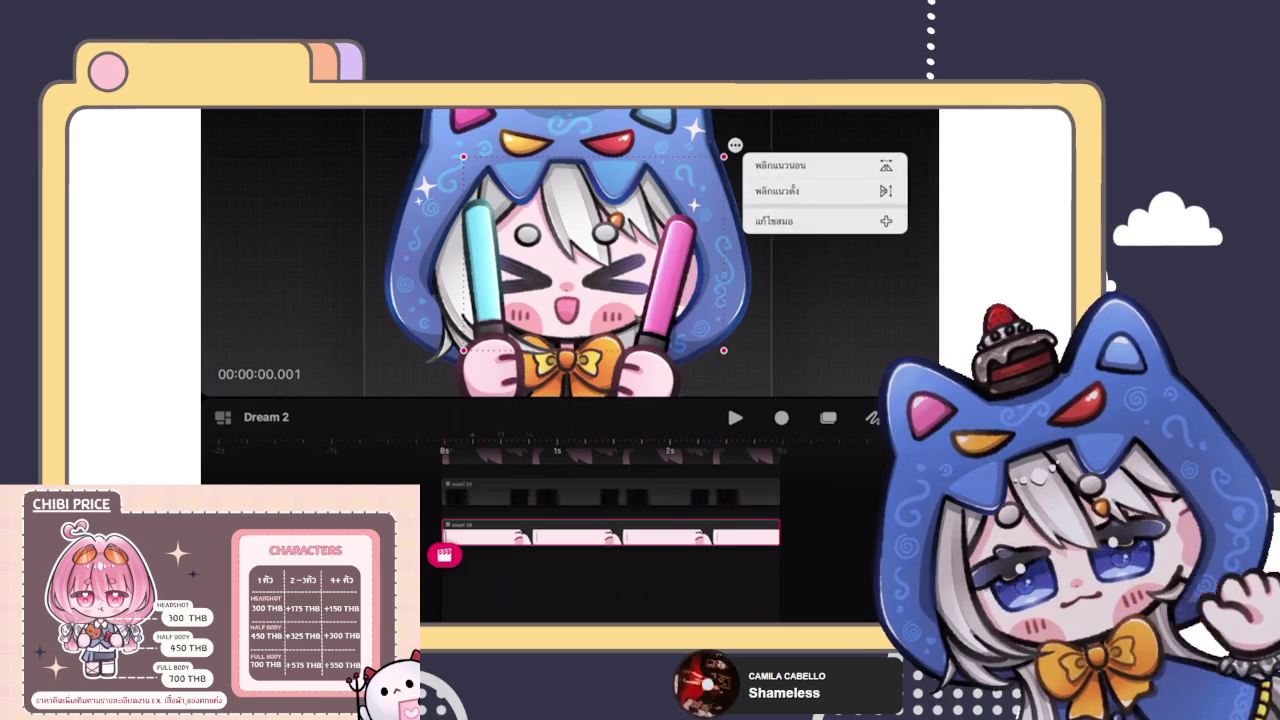
{"action": "left_click", "coordinate": [790, 163]}
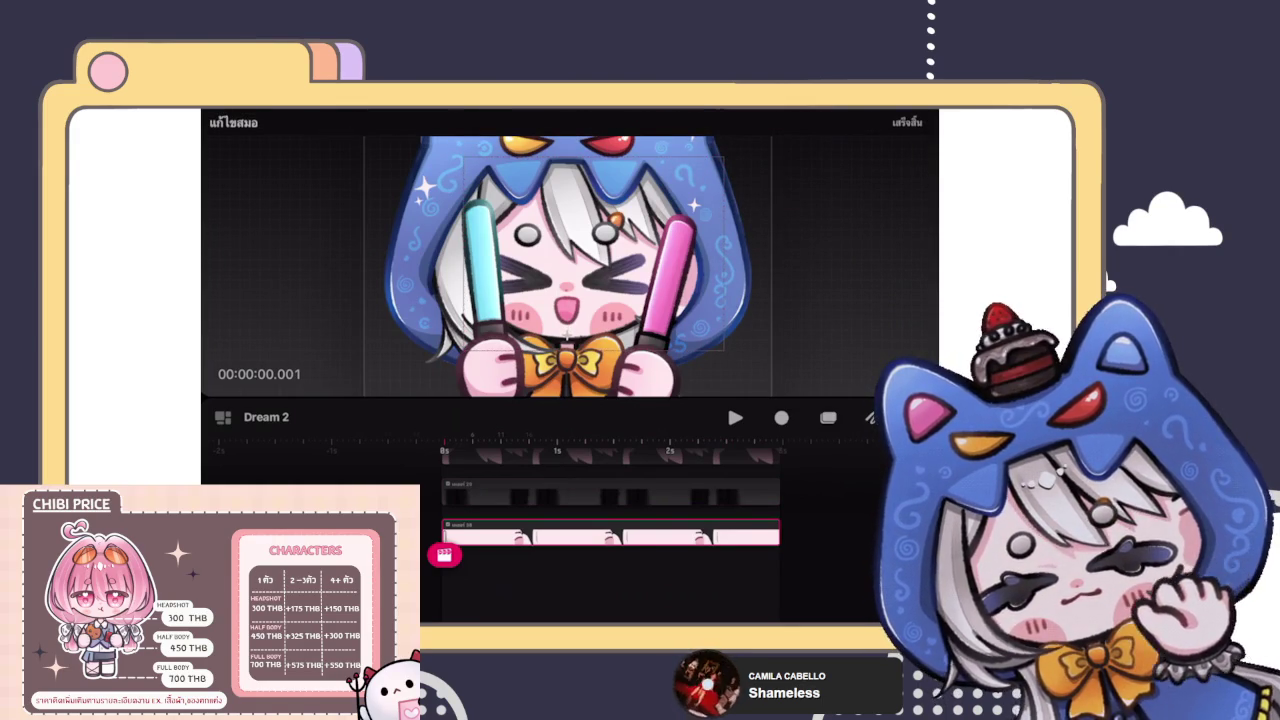
{"action": "left_click", "coordinate": [907, 122]}
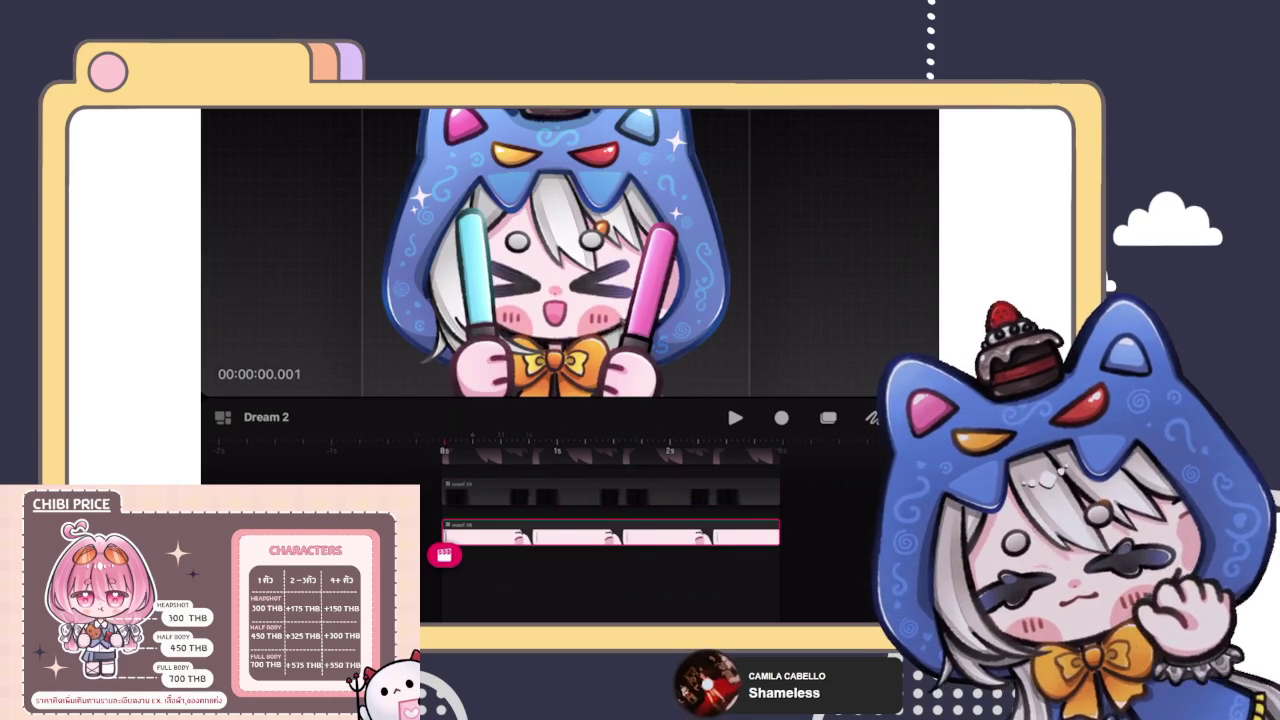
Step: Move the character to the centre of the canvas slightly smaller and preview the animation
{"action": "left_click", "coordinate": [580, 260]}
{"action": "left_click_drag", "start_coordinate": [580, 262], "coordinate": [627, 265]}
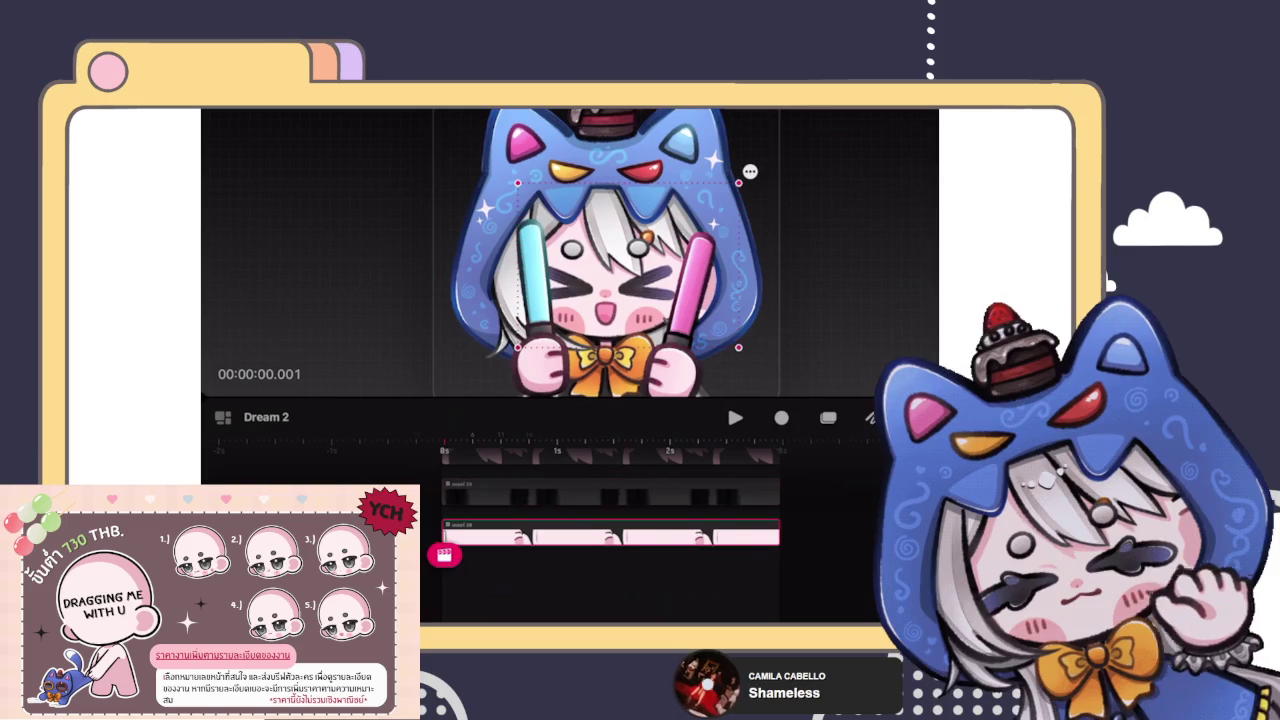
{"action": "key", "text": "space"}
{"action": "key", "text": "space"}
{"action": "key", "text": "space"}
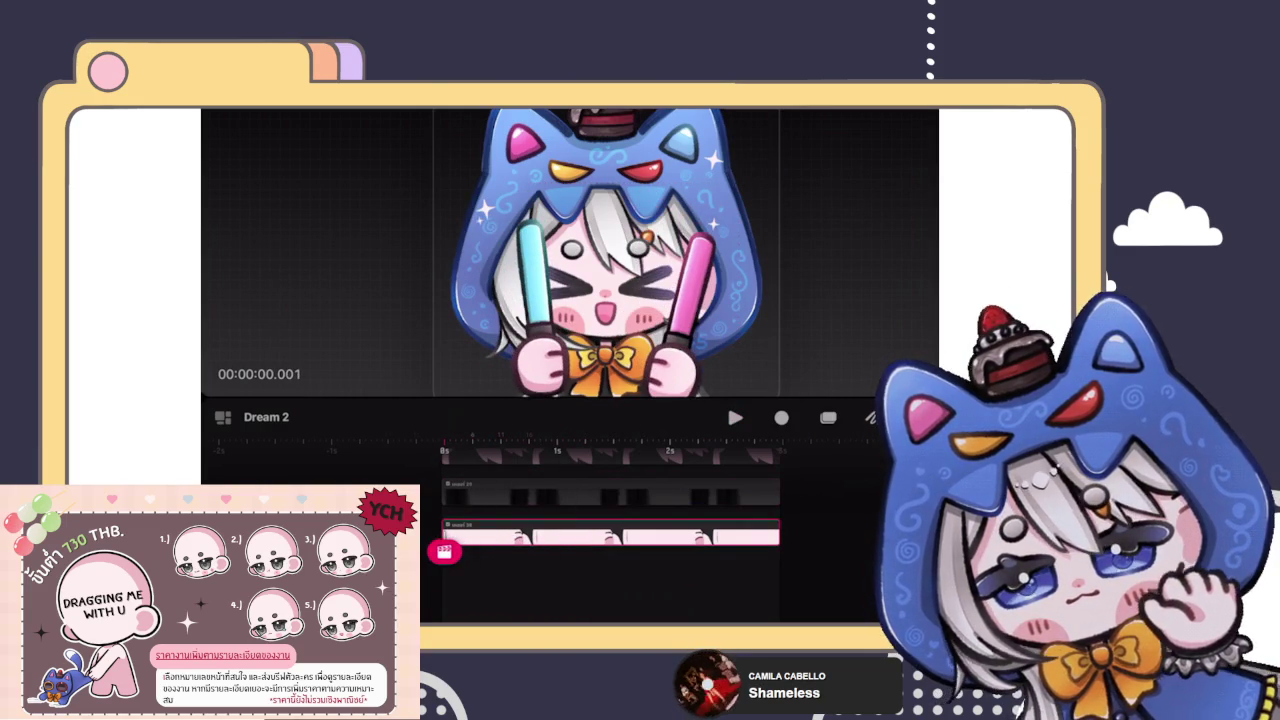
Step: Record a trial motion take, then undo it to revert the scale and pose
{"action": "key", "text": "r"}
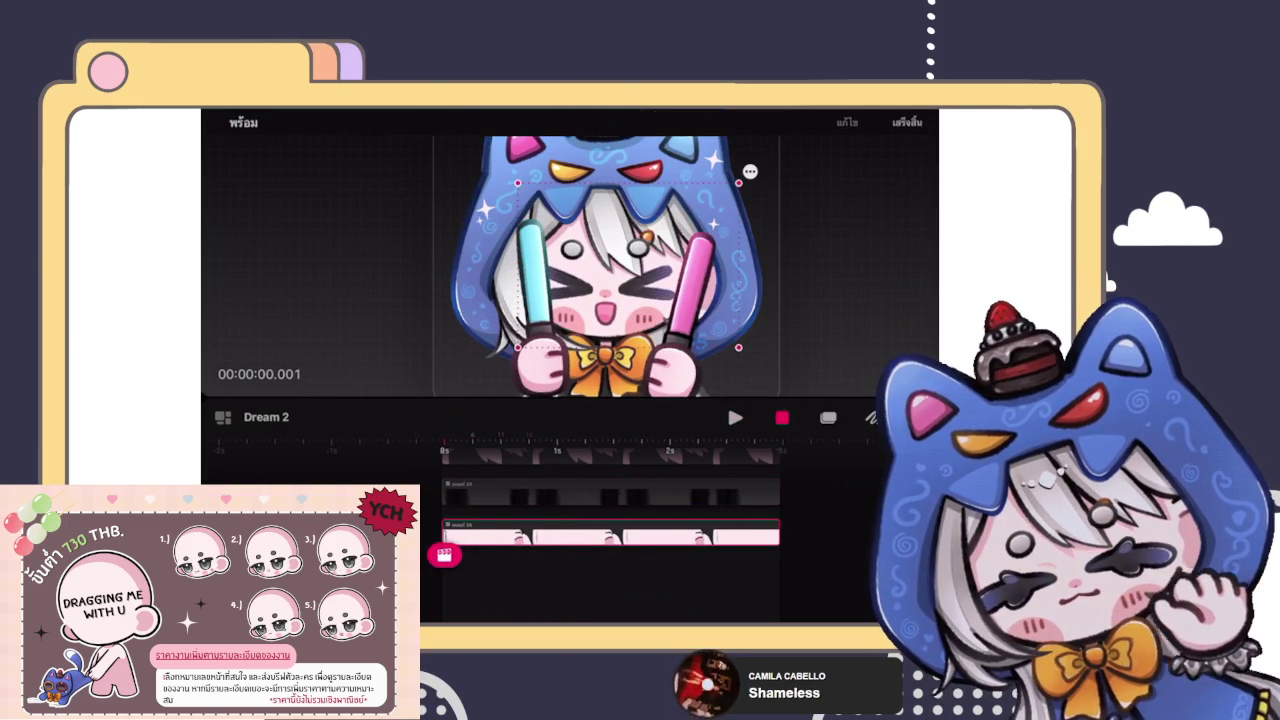
{"action": "key", "text": "space"}
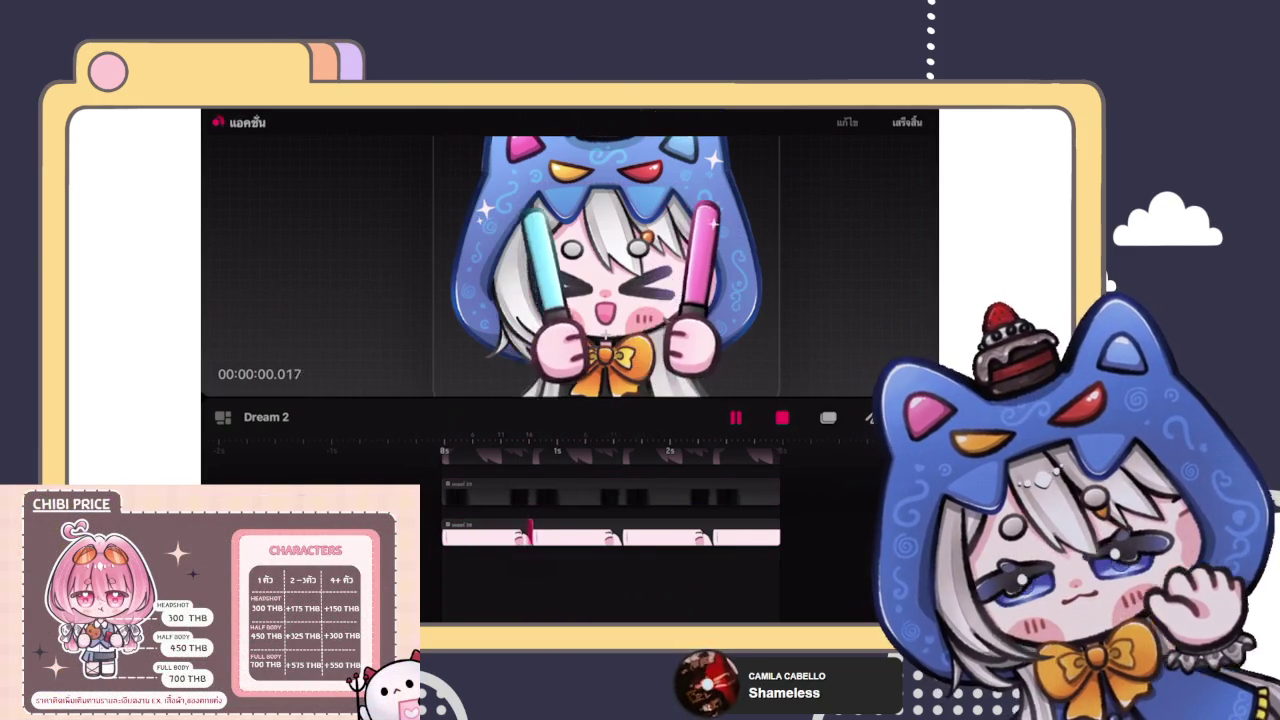
{"action": "key", "text": "space"}
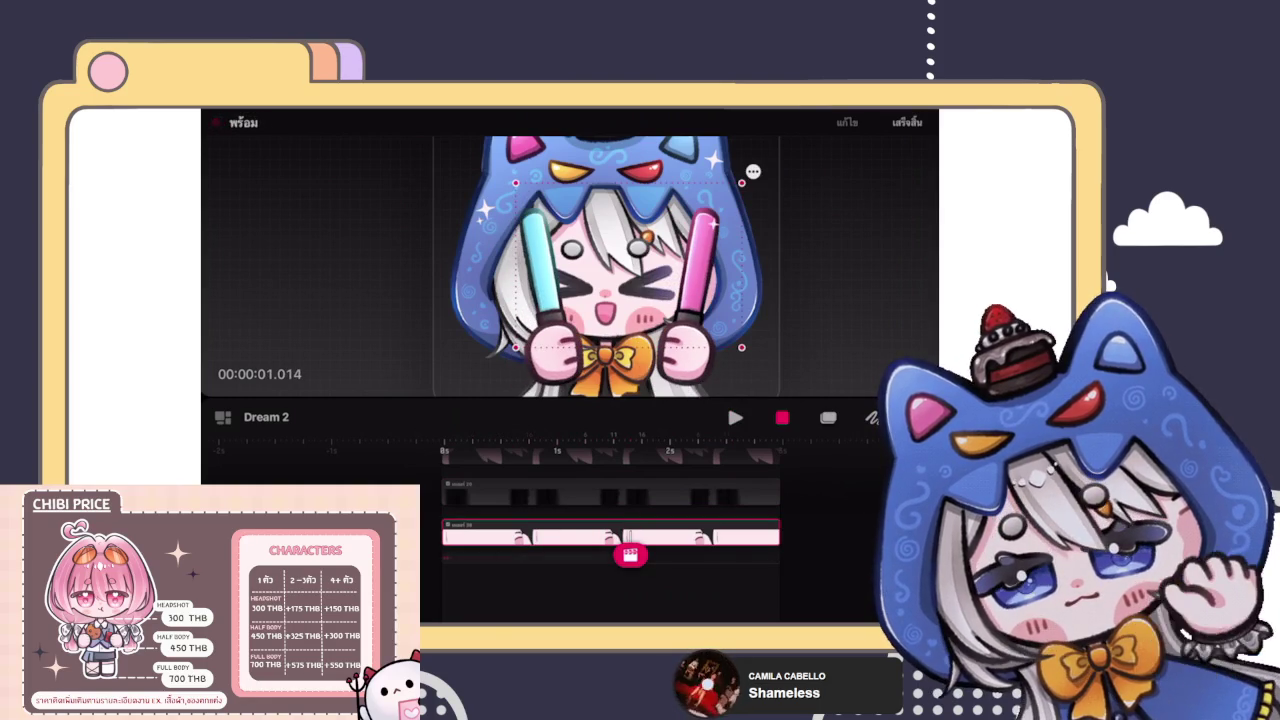
{"action": "key", "text": "ctrl+z"}
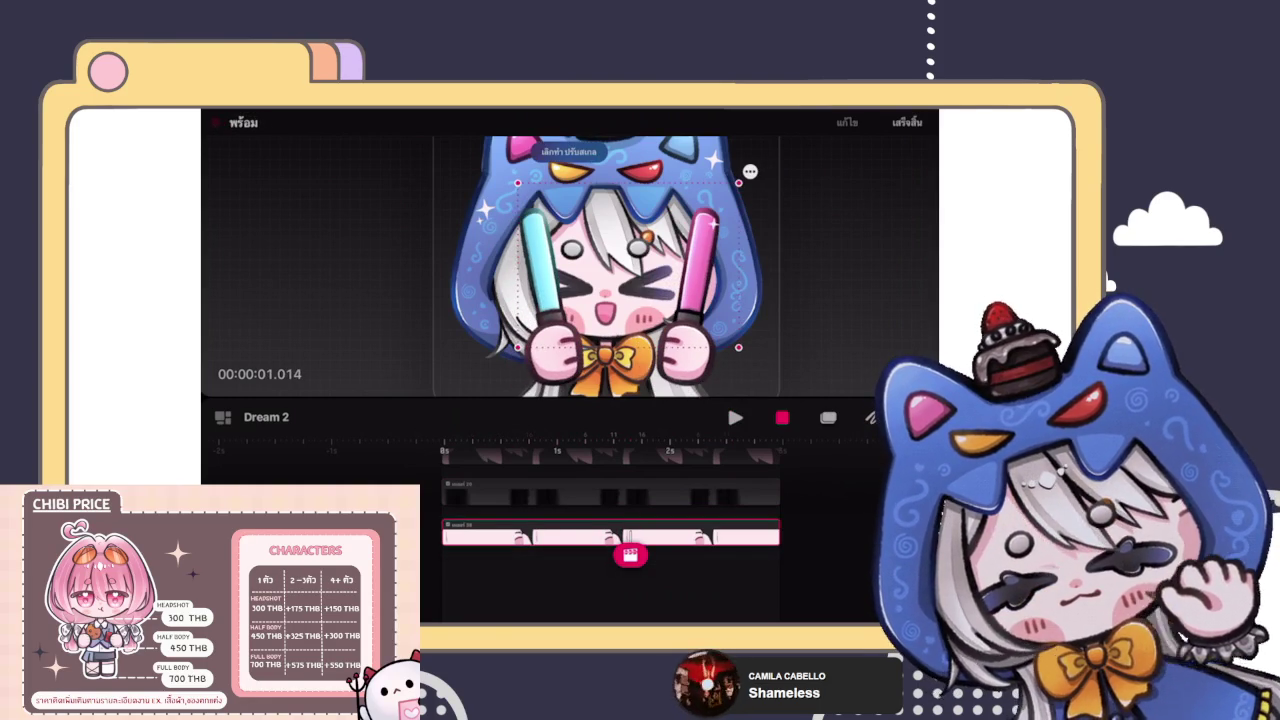
{"action": "key", "text": "ctrl+z"}
Step: Check the performance recording options, play the animation back and return the playhead to the start
{"action": "left_click", "coordinate": [445, 554]}
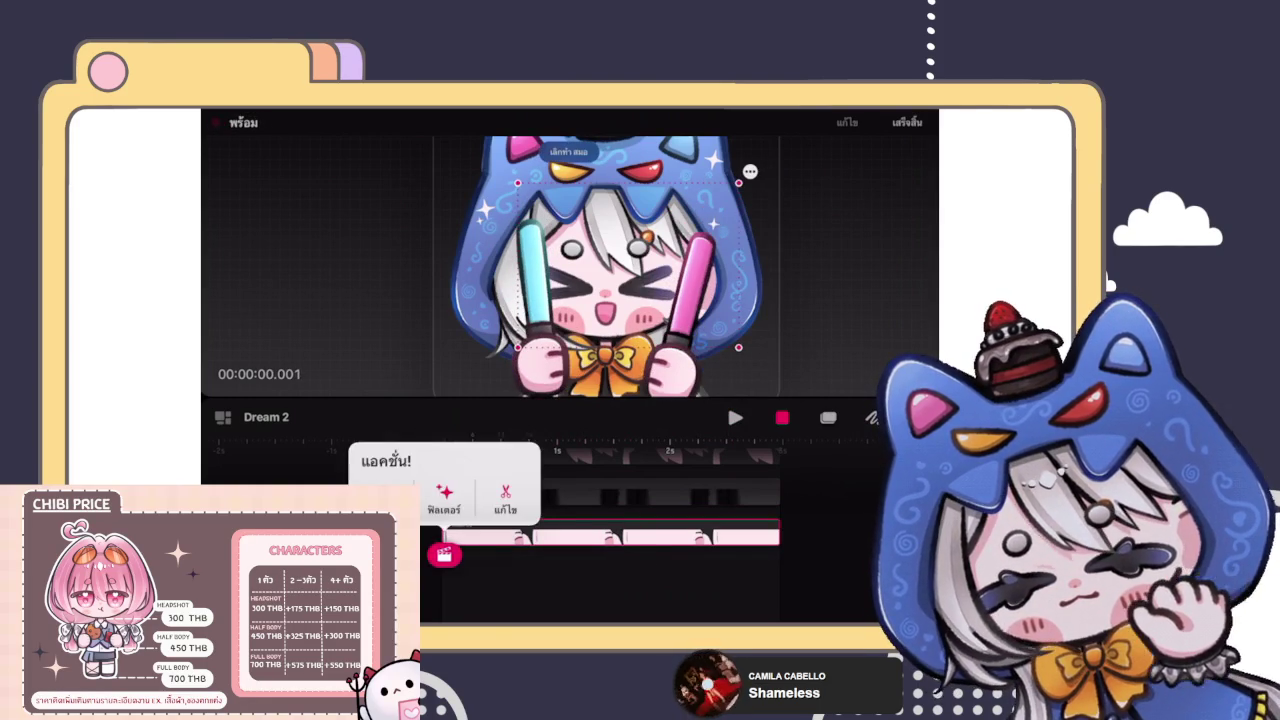
{"action": "key", "text": "Escape"}
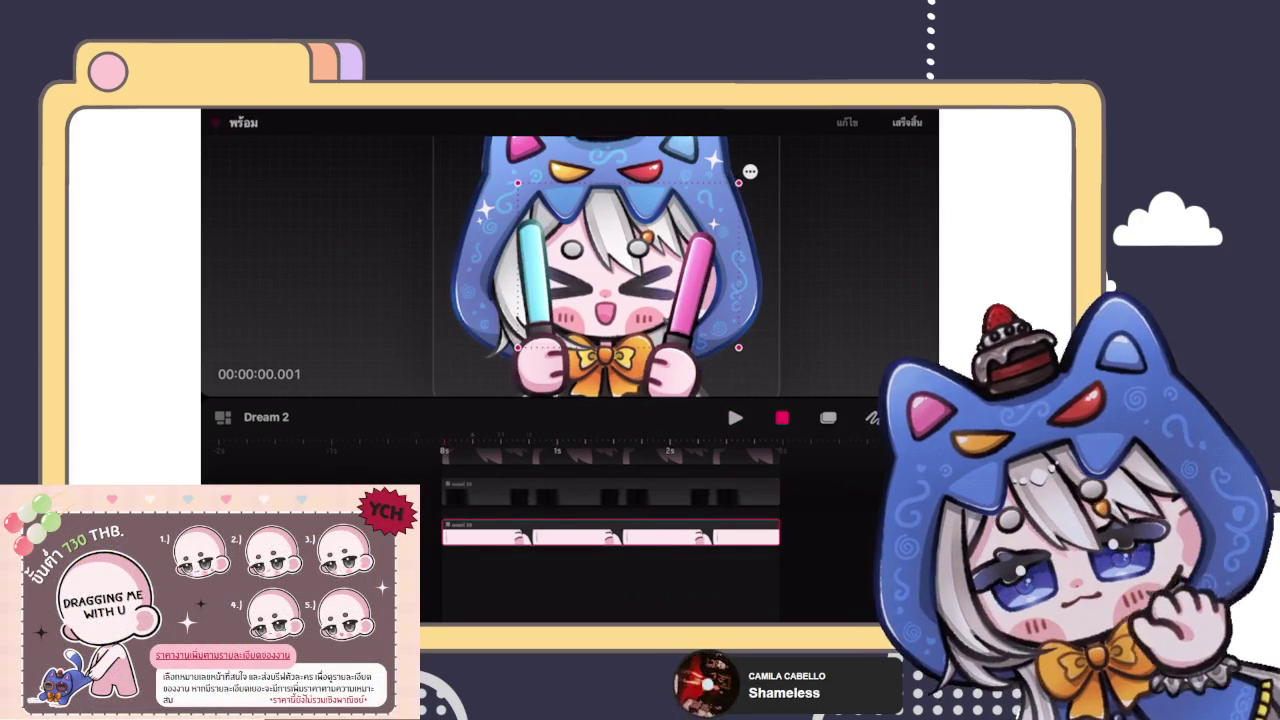
{"action": "scroll", "coordinate": [605, 265], "scroll_direction": "down", "scroll_amount": 2}
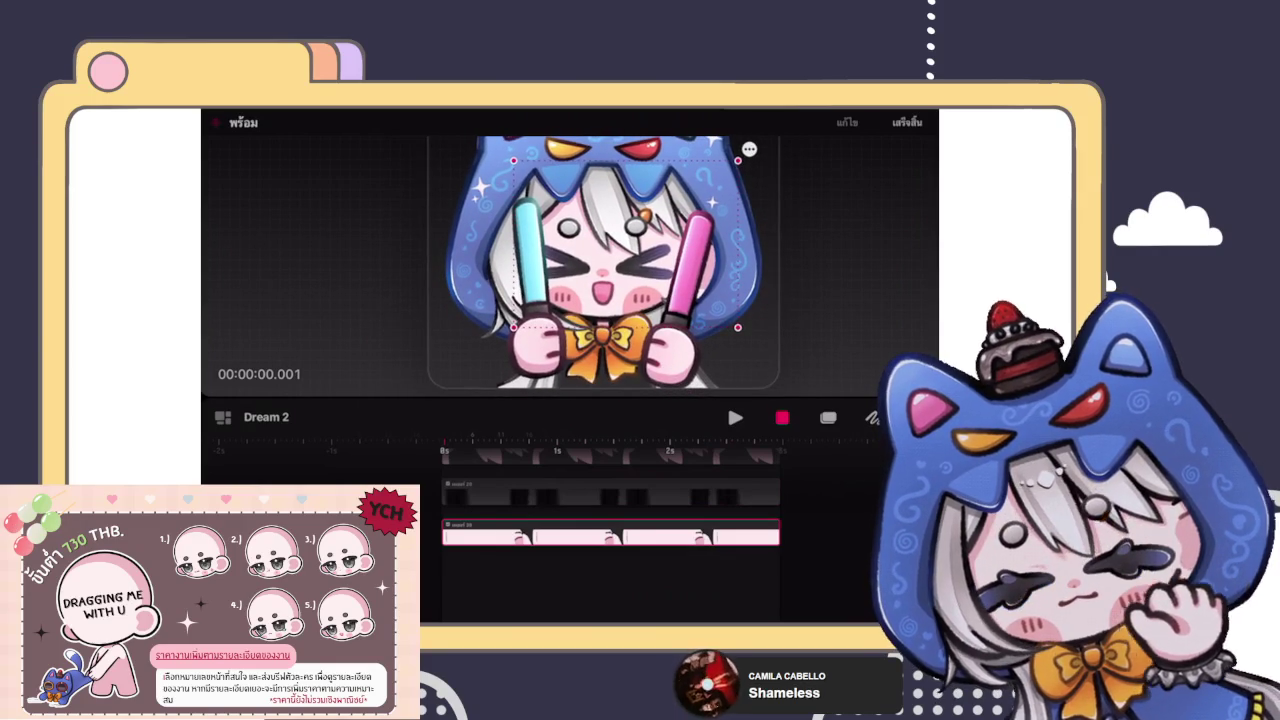
{"action": "key", "text": "space"}
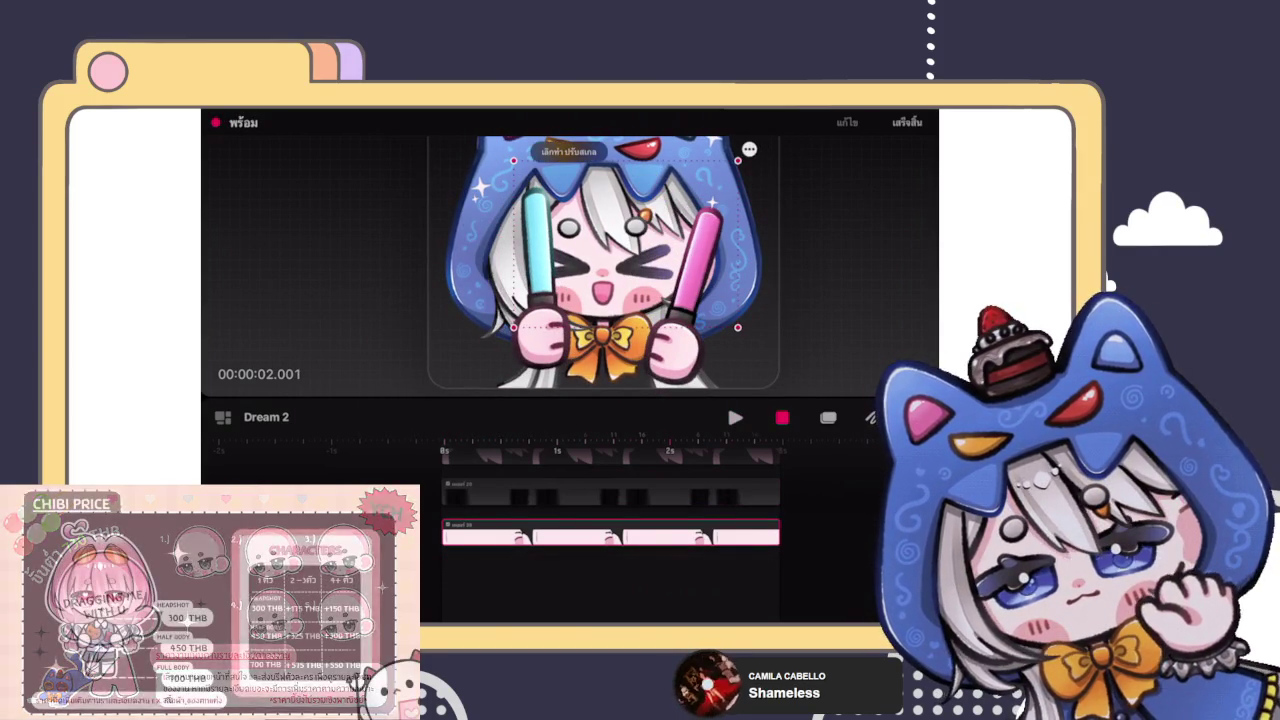
{"action": "left_click_drag", "start_coordinate": [669, 554], "coordinate": [444, 554]}
Step: Choose Motion > Move & Scale in the Action menu and arm recording of the character's movement
{"action": "left_click", "coordinate": [444, 554]}
{"action": "left_click", "coordinate": [389, 427]}
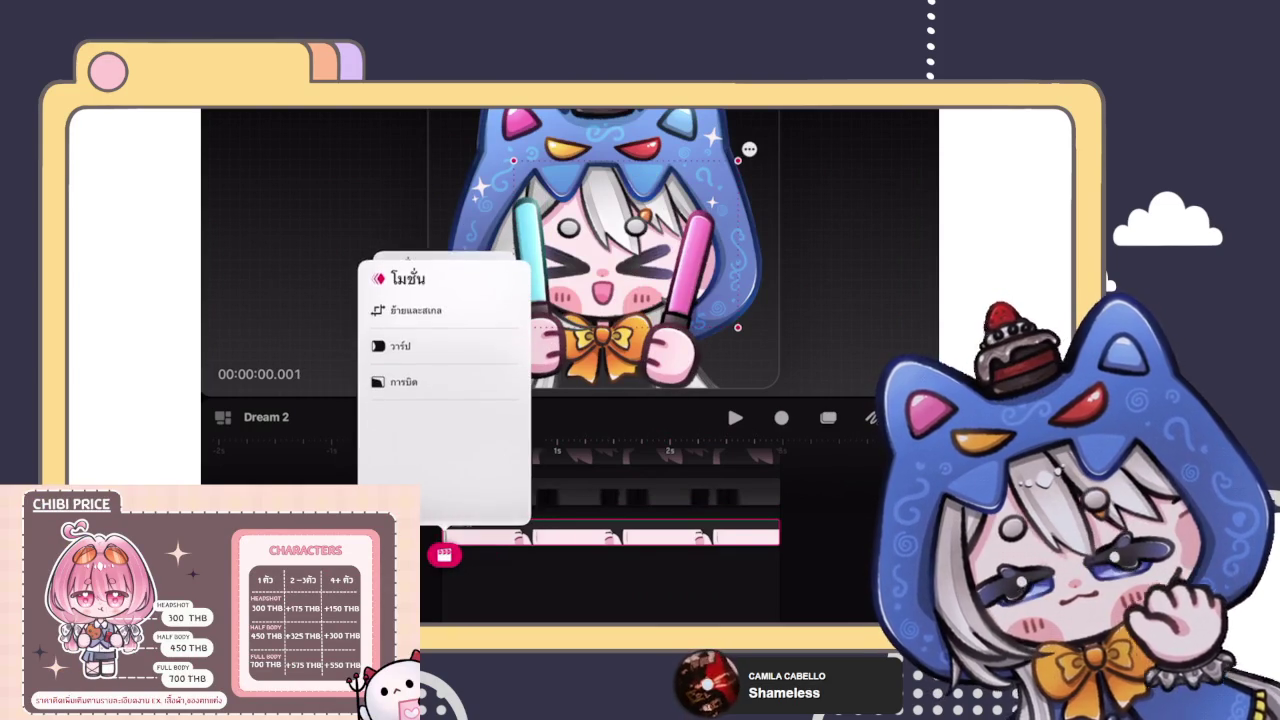
{"action": "left_click", "coordinate": [420, 305]}
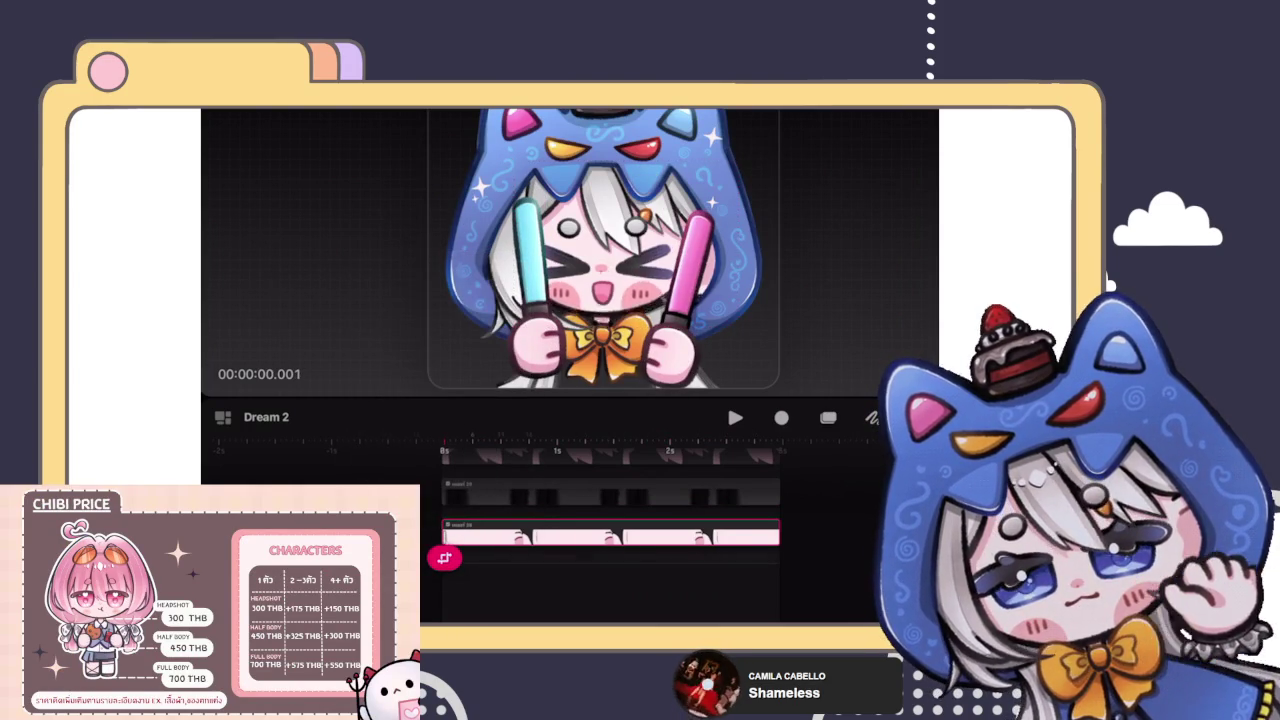
{"action": "left_click", "coordinate": [781, 417]}
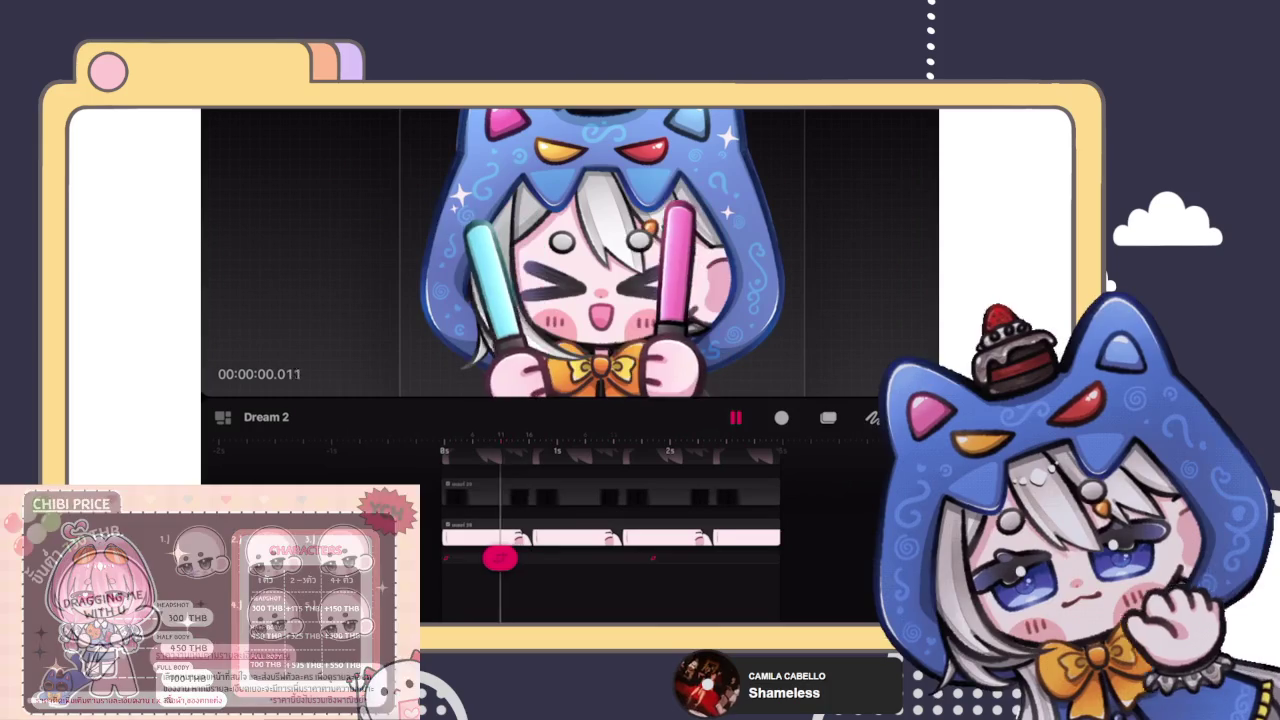
Step: Undo the recorded Adjust Move, scrub back to the first frame and reselect the character
{"action": "key", "text": "ctrl+z"}
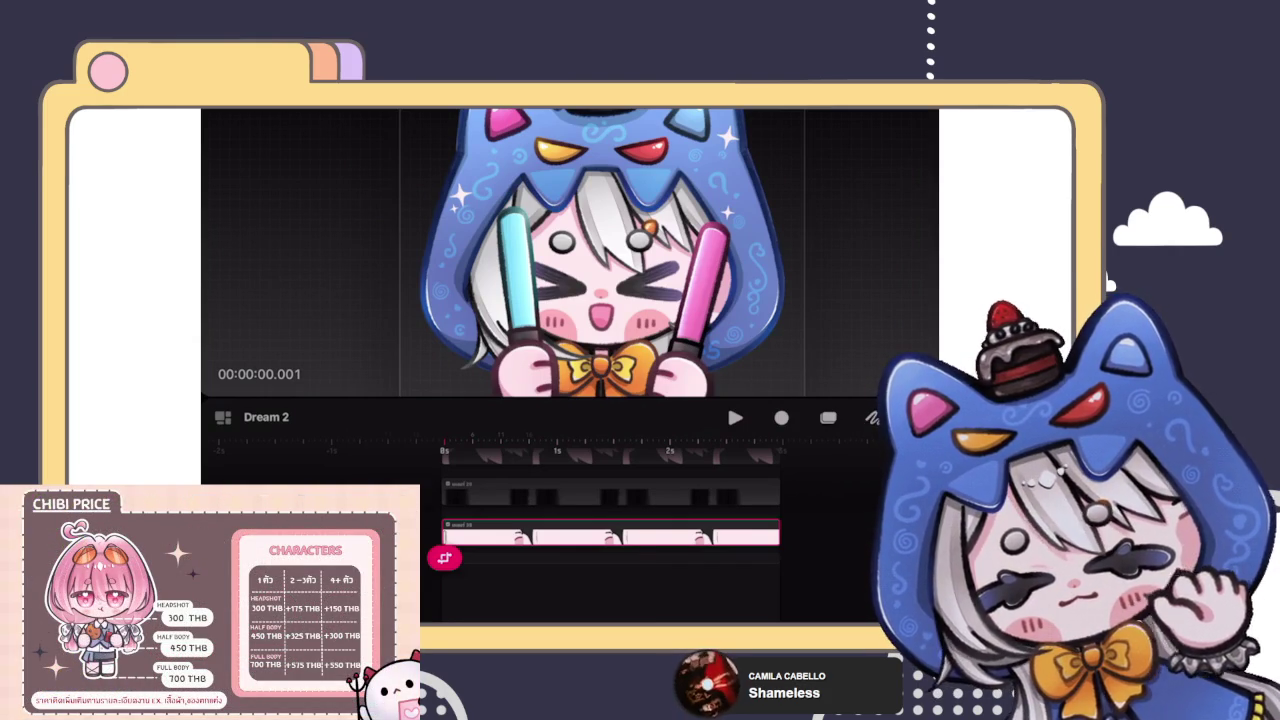
{"action": "mouse_move", "coordinate": [445, 557]}
{"action": "left_mouse_down"}
{"action": "mouse_move", "coordinate": [509, 543]}
{"action": "mouse_move", "coordinate": [445, 557]}
{"action": "mouse_move", "coordinate": [750, 540]}
{"action": "mouse_move", "coordinate": [445, 557]}
{"action": "left_mouse_up"}
{"action": "left_click", "coordinate": [627, 260]}
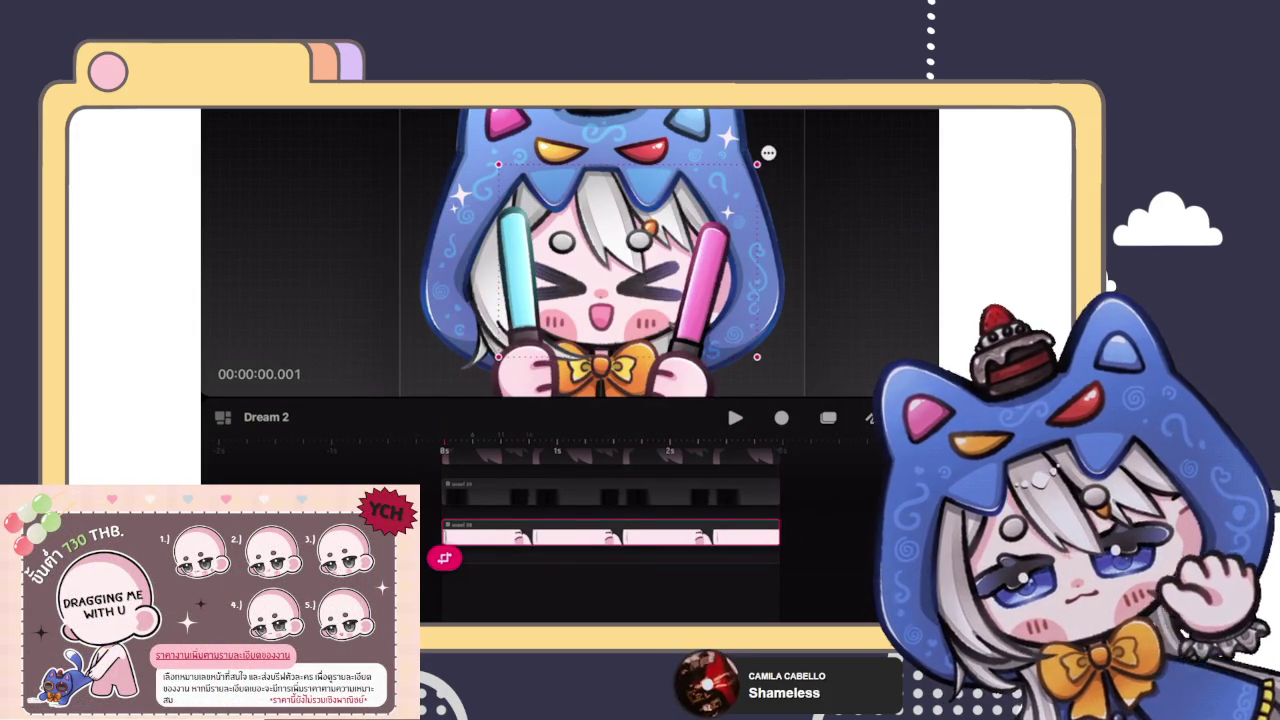